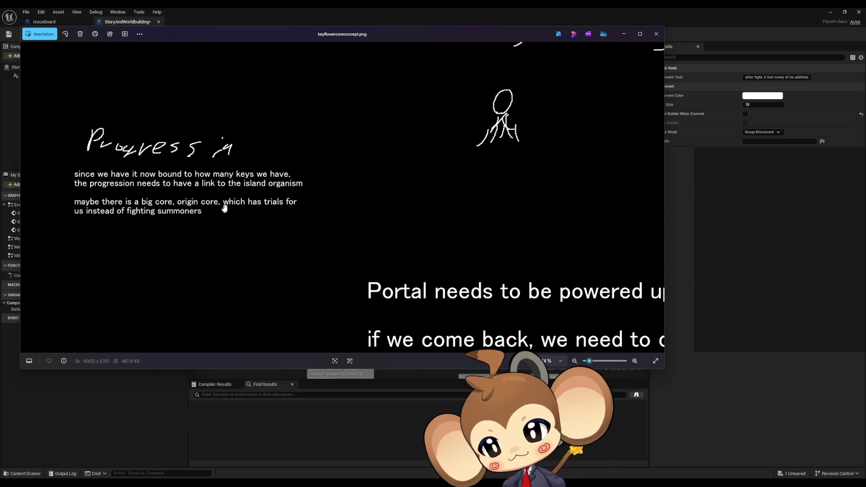
# Step: Close the key flower core concept image, then view and close graphicideas.png in Photos
pyautogui.scroll(-2, 220, 215)
pyautogui.scroll(-4, 219, 214)
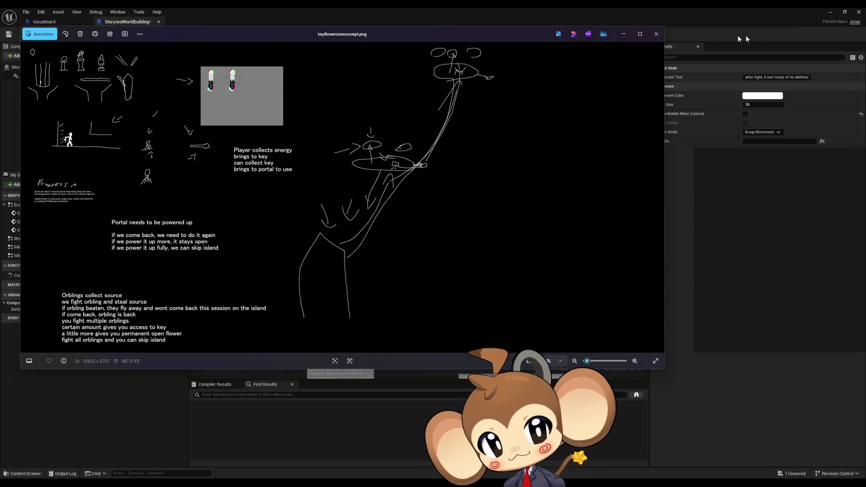
pyautogui.click(655, 38)
pyautogui.scroll(-1, 411, 251)
pyautogui.scroll(3, 412, 251)
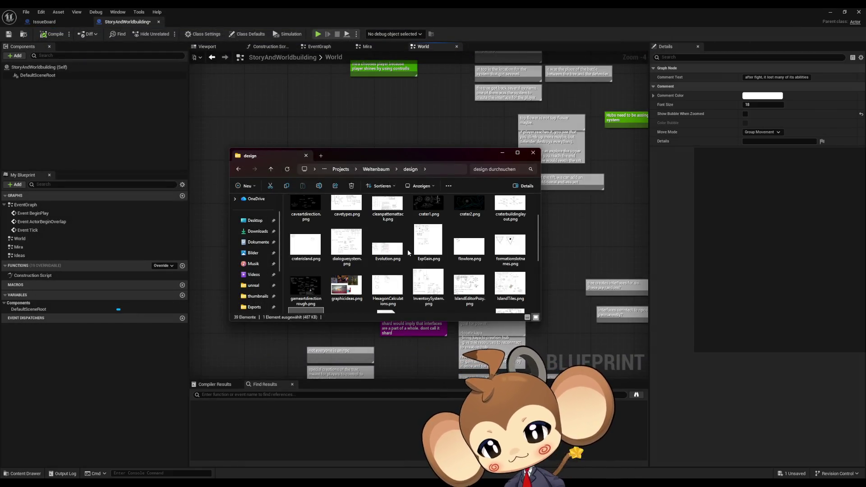
pyautogui.click(354, 290)
pyautogui.doubleClick(355, 291)
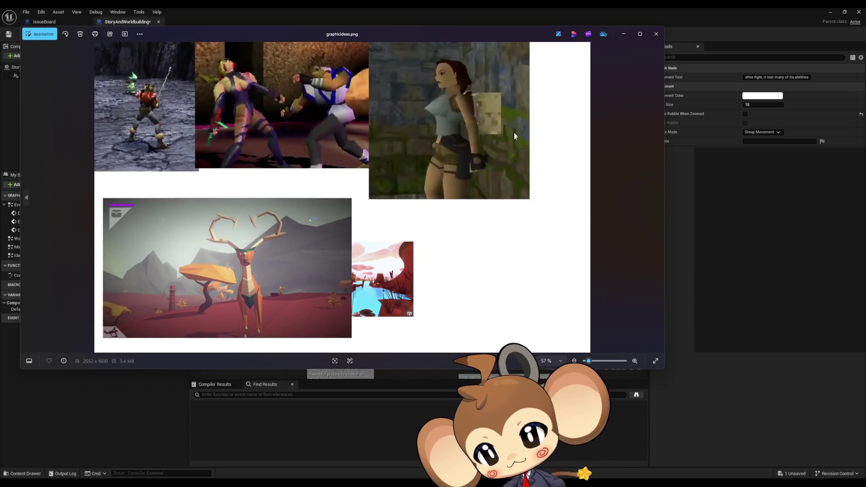
pyautogui.click(656, 34)
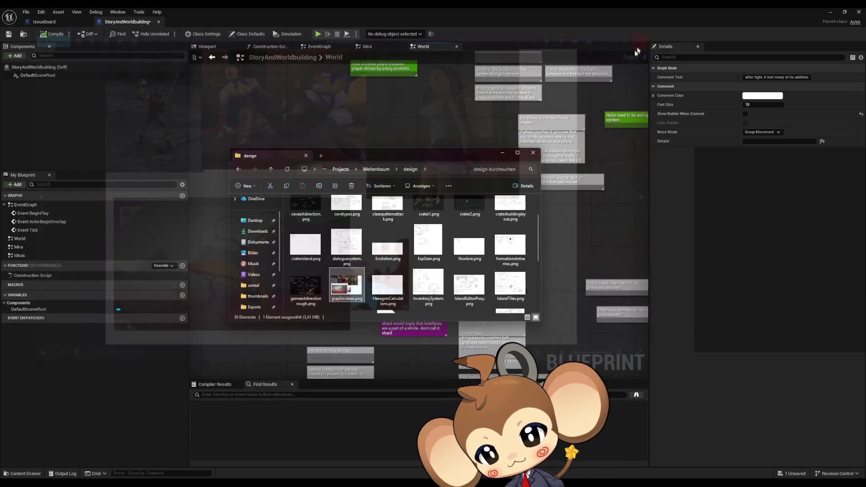
# Step: View and close the IslandTiles.png, IslandEditorPsoy.png and gameartdirectionrough.png sketches in Photos
pyautogui.click(398, 272)
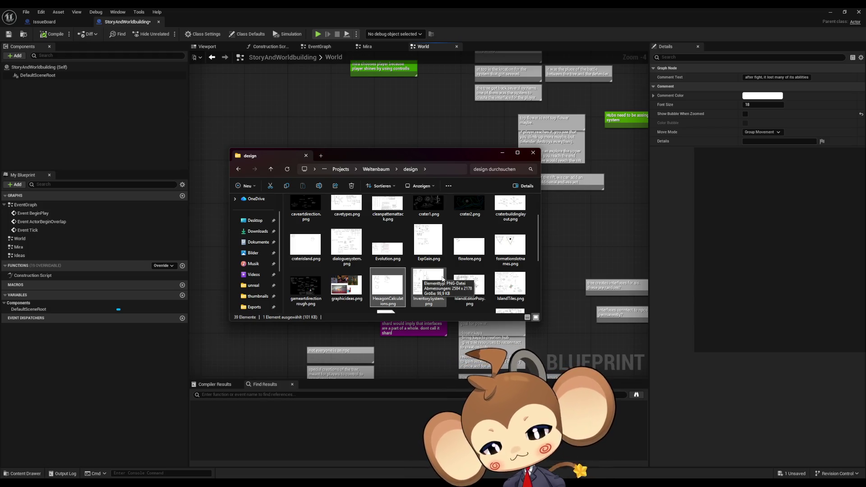
pyautogui.doubleClick(511, 283)
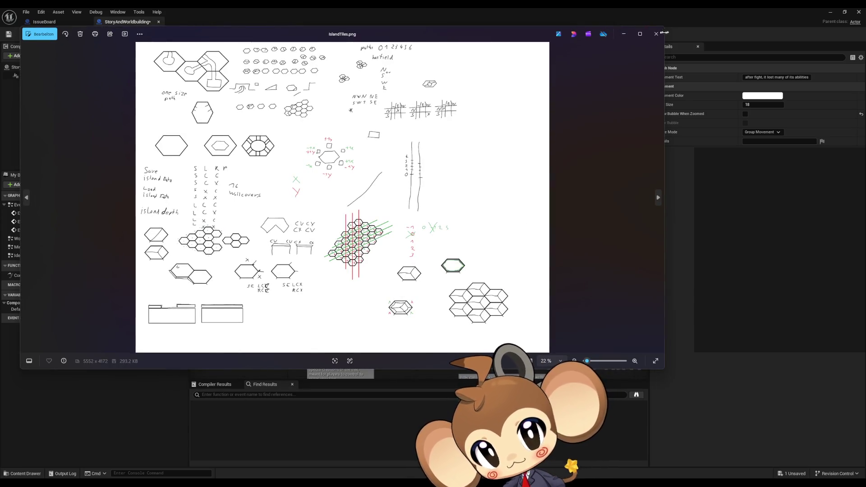
pyautogui.click(656, 34)
pyautogui.doubleClick(469, 284)
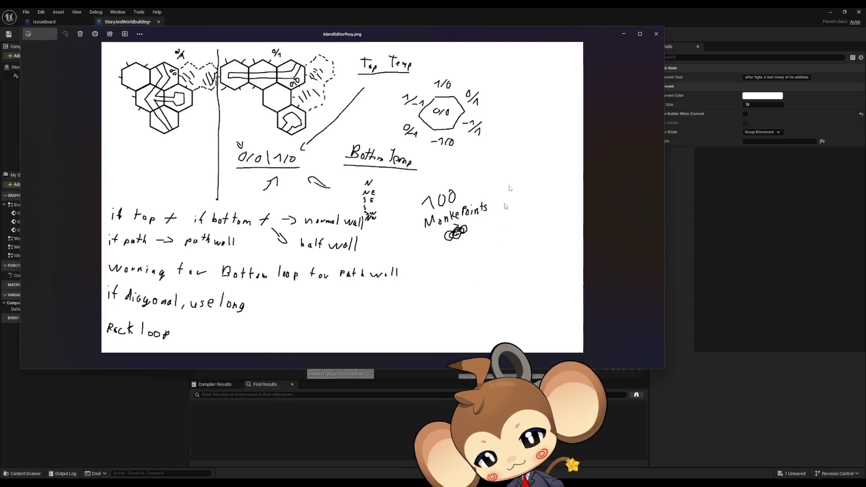
pyautogui.click(649, 38)
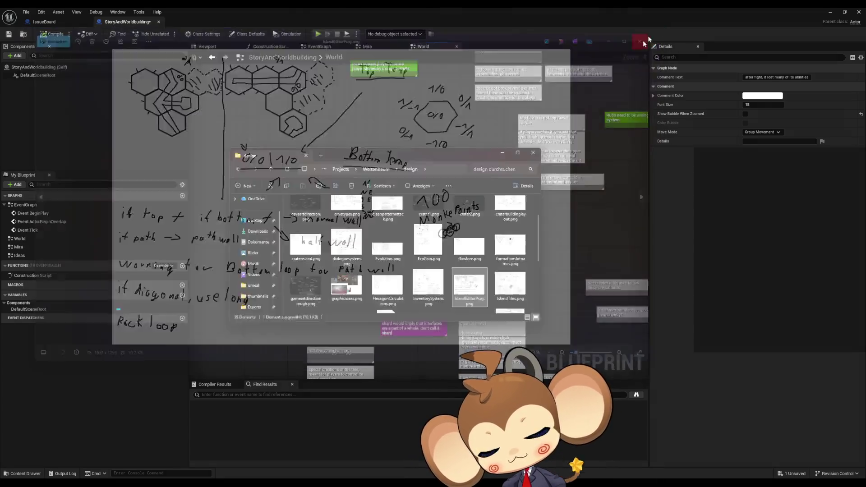
pyautogui.doubleClick(304, 284)
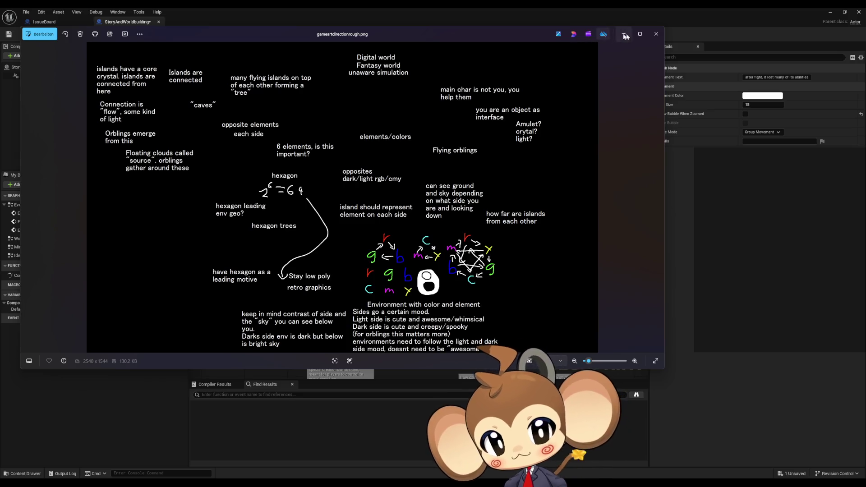
pyautogui.click(658, 34)
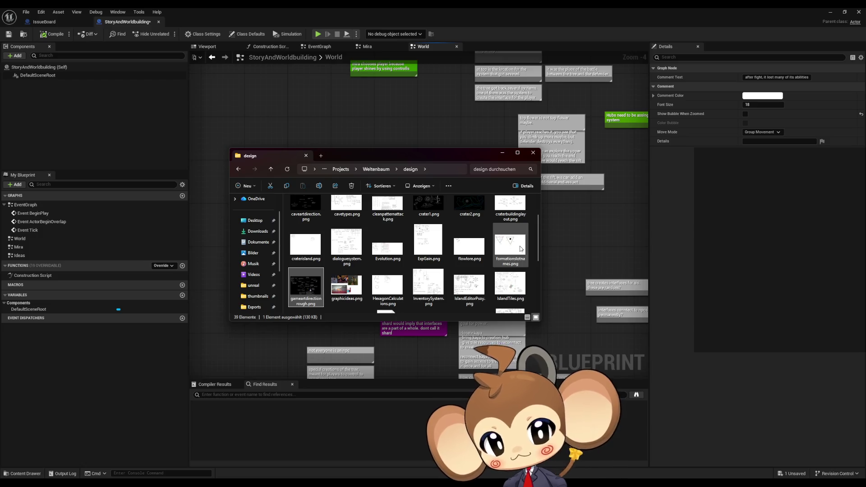
pyautogui.scroll(2, 464, 250)
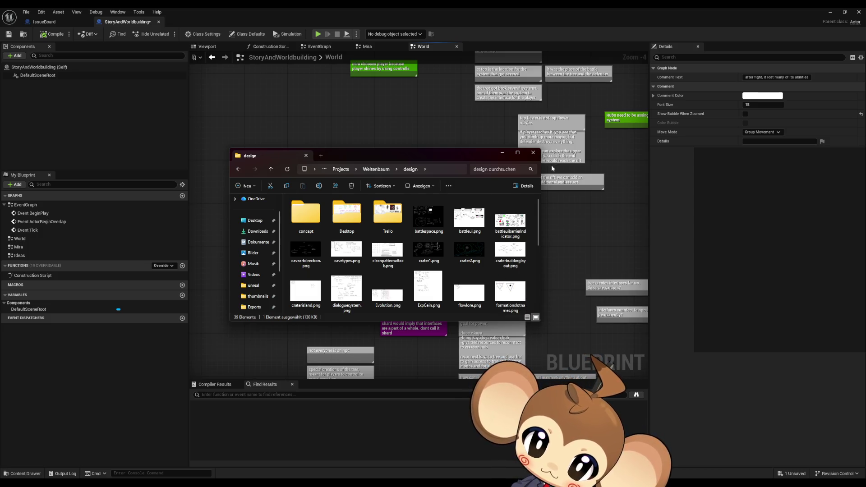
# Step: Drag the design folder's Explorer window off the screen to reveal the Unreal comment notes
pyautogui.moveTo(473, 155); pyautogui.dragTo(865, 166)
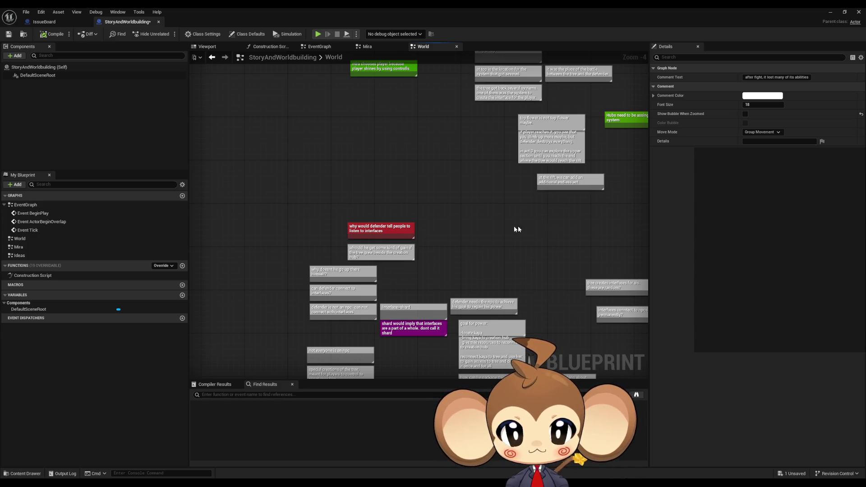
# Step: Pan the World graph over to the comment notes about Mira's sidekick creature
pyautogui.moveTo(517, 226); pyautogui.dragTo(432, 236)
pyautogui.scroll(-6, 432, 235)
pyautogui.scroll(7, 364, 245)
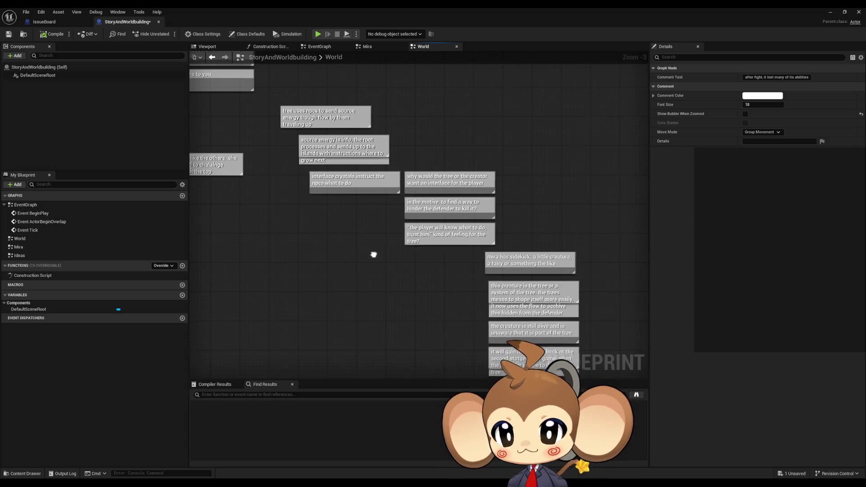
pyautogui.moveTo(374, 258); pyautogui.dragTo(379, 243)
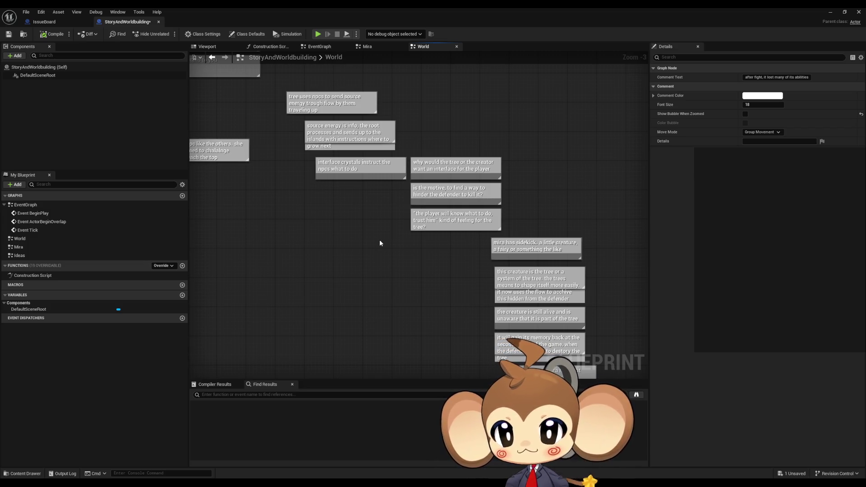
pyautogui.moveTo(379, 243)
pyautogui.mouseDown()
pyautogui.moveTo(355, 245)
pyautogui.moveTo(336, 224)
pyautogui.mouseUp()
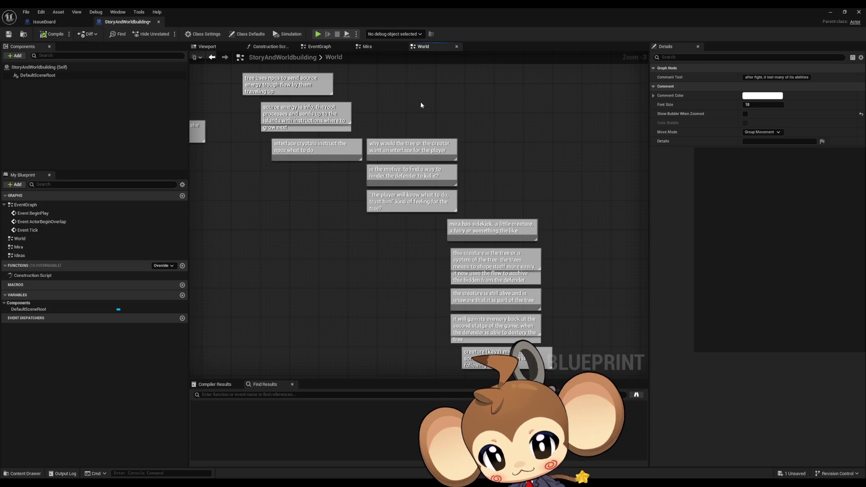
# Step: Zoom in on the sidekick notes and select the 'this creature is the tree' comment
pyautogui.scroll(2, 472, 232)
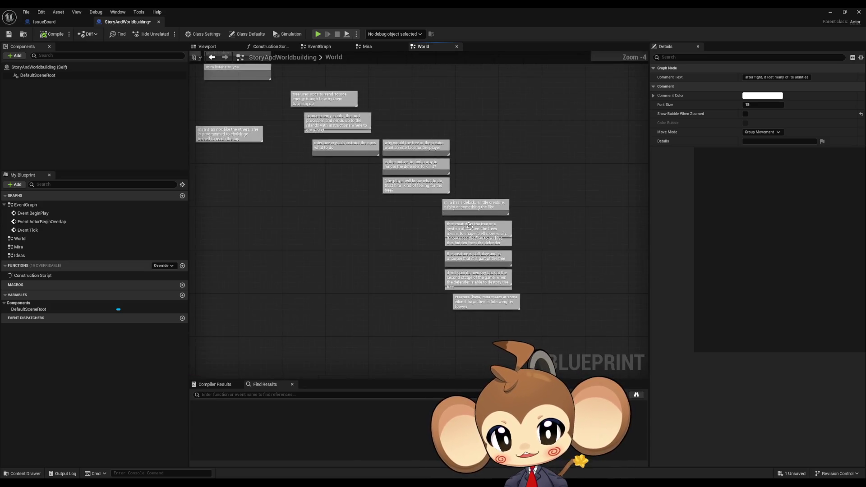
pyautogui.moveTo(471, 232); pyautogui.dragTo(461, 177)
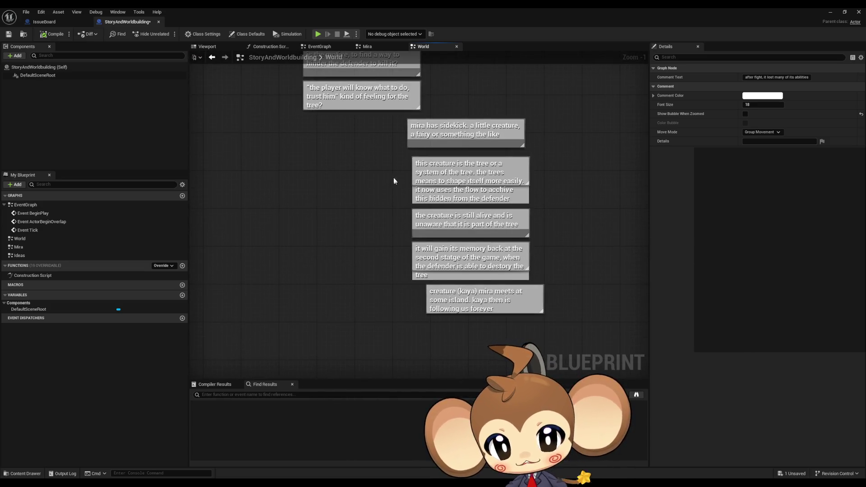
pyautogui.click(417, 174)
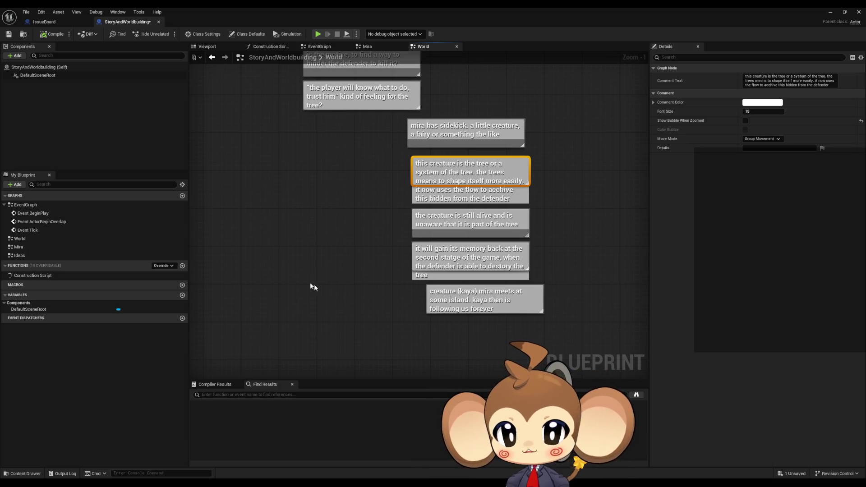
# Step: Zoom out and pan across the entire World graph of coloured story comment notes
pyautogui.scroll(-7, 368, 224)
pyautogui.scroll(6, 368, 224)
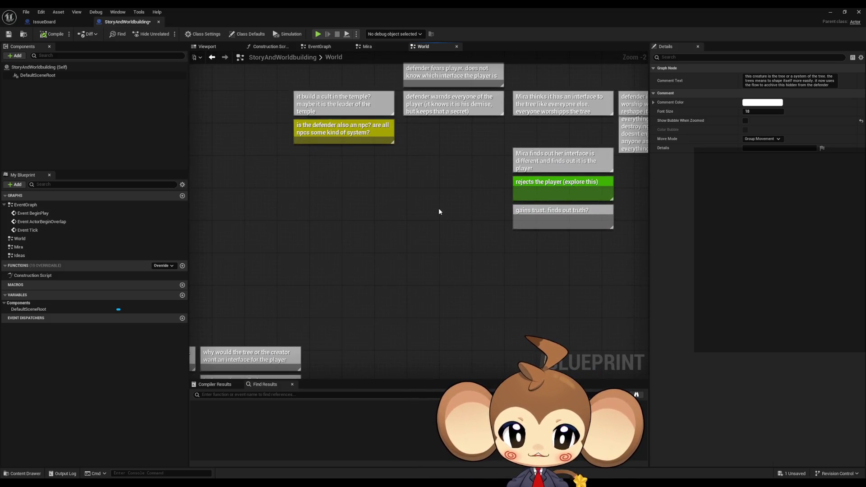
pyautogui.scroll(-3, 438, 209)
pyautogui.scroll(-1, 435, 212)
pyautogui.moveTo(531, 271)
pyautogui.mouseDown()
pyautogui.moveTo(411, 267)
pyautogui.moveTo(409, 257)
pyautogui.mouseUp()
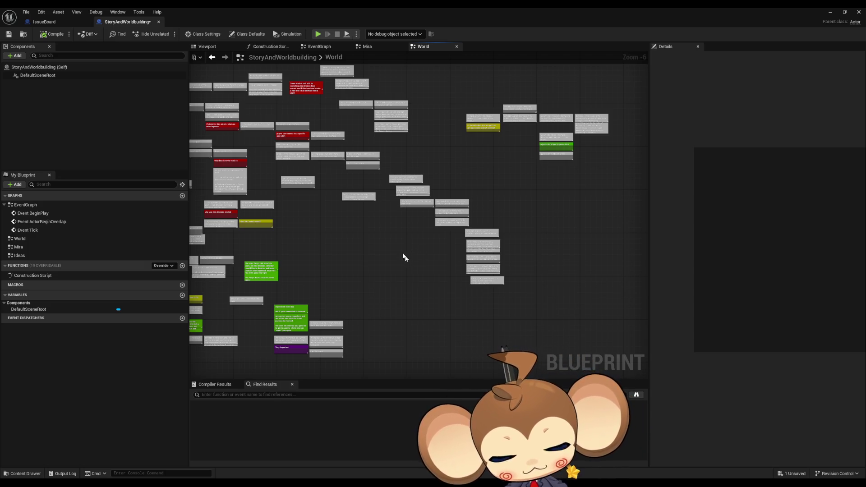
pyautogui.moveTo(402, 249); pyautogui.dragTo(394, 242)
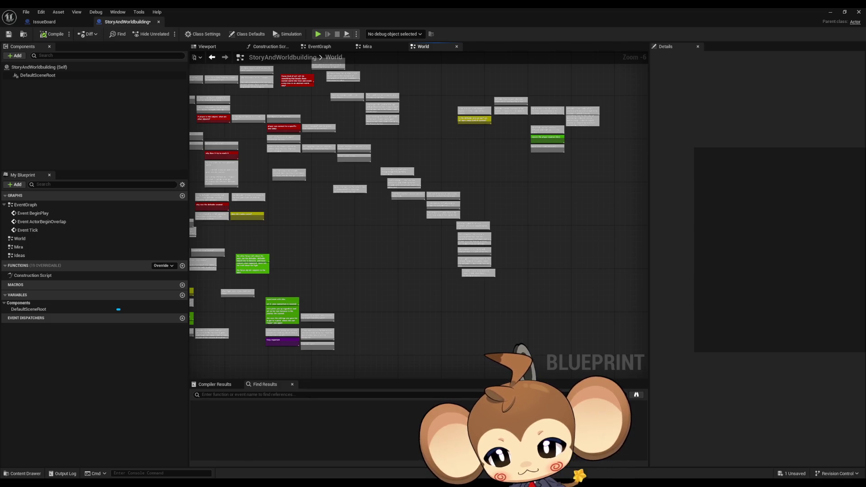
pyautogui.hotkey('alt', 'Tab')
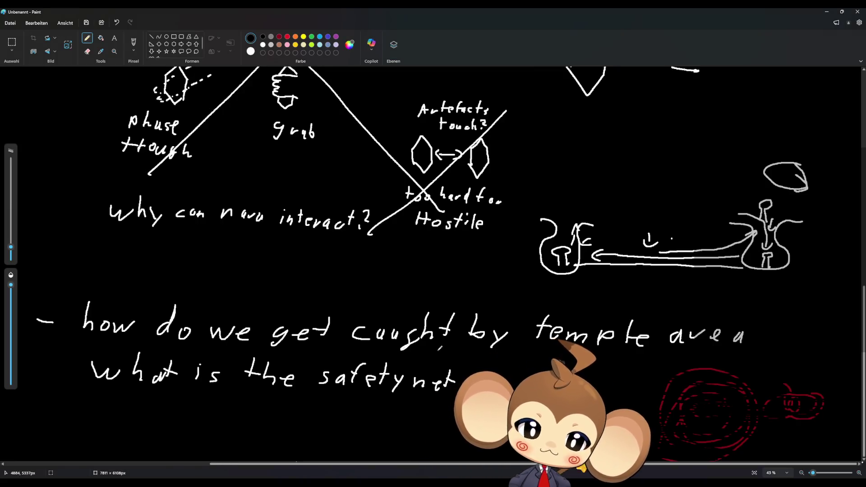
# Step: Sketch a new hexagon outline with the pencil on the Paint concept drawing
pyautogui.keyDown('ctrl'); pyautogui.scroll(-5, 440, 347); pyautogui.keyUp('ctrl')
pyautogui.keyDown('ctrl'); pyautogui.scroll(2, 249, 373); pyautogui.keyUp('ctrl')
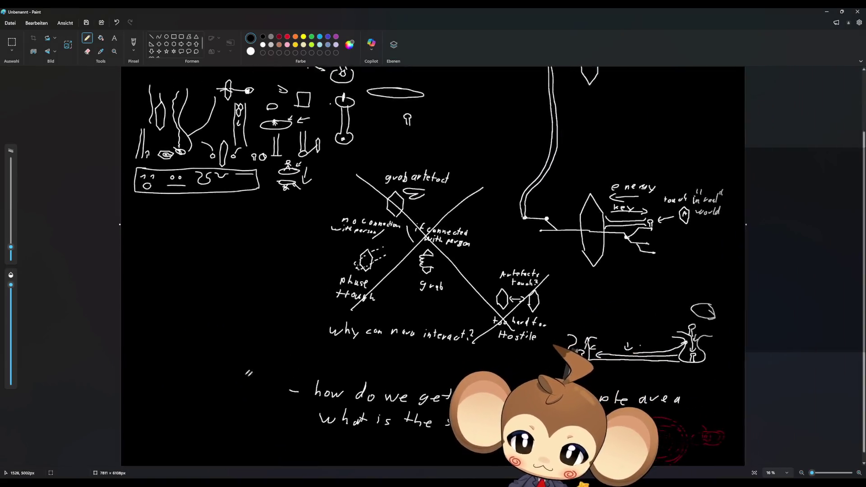
pyautogui.keyDown('ctrl'); pyautogui.scroll(3, 189, 352); pyautogui.keyUp('ctrl')
pyautogui.keyDown('ctrl'); pyautogui.scroll(-4, 136, 316); pyautogui.keyUp('ctrl')
pyautogui.keyDown('ctrl'); pyautogui.scroll(3, 84, 357); pyautogui.keyUp('ctrl')
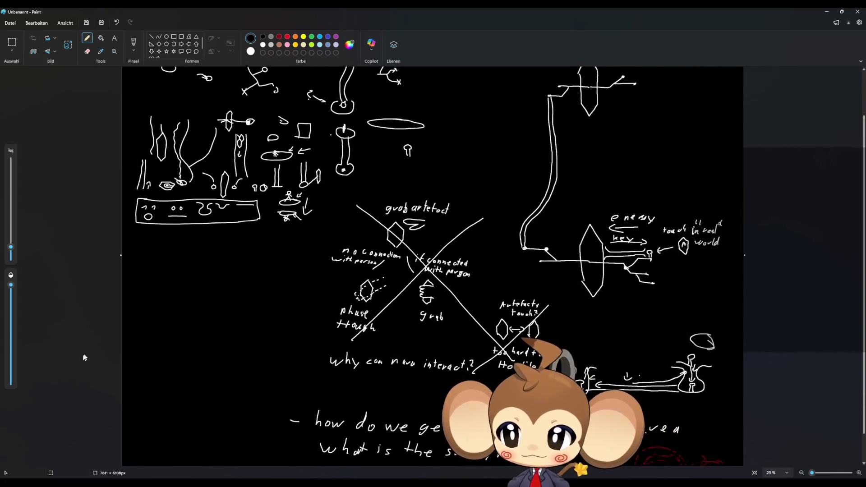
pyautogui.keyDown('ctrl'); pyautogui.scroll(1, 83, 357); pyautogui.keyUp('ctrl')
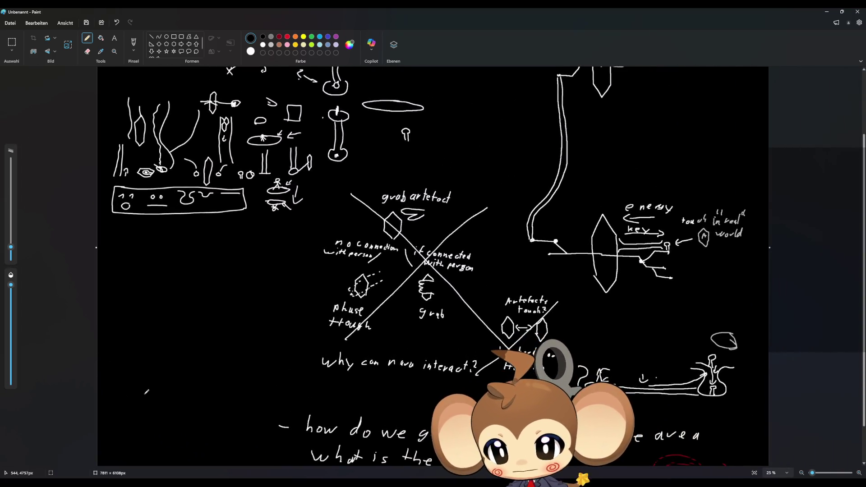
pyautogui.moveTo(143, 396)
pyautogui.mouseDown()
pyautogui.moveTo(143, 360)
pyautogui.moveTo(163, 352)
pyautogui.moveTo(165, 402)
pyautogui.moveTo(221, 248)
pyautogui.moveTo(230, 303)
pyautogui.moveTo(221, 319)
pyautogui.moveTo(209, 308)
pyautogui.mouseUp()
pyautogui.moveTo(197, 275)
pyautogui.mouseDown()
pyautogui.moveTo(181, 250)
pyautogui.moveTo(192, 234)
pyautogui.mouseUp()
# Step: Draw a double-headed arrow beside the hexagon and a down arrow to its left
pyautogui.moveTo(192, 285)
pyautogui.mouseDown()
pyautogui.moveTo(183, 277)
pyautogui.moveTo(205, 279)
pyautogui.mouseUp()
pyautogui.moveTo(201, 276); pyautogui.dragTo(202, 283)
pyautogui.moveTo(208, 284); pyautogui.dragTo(201, 291)
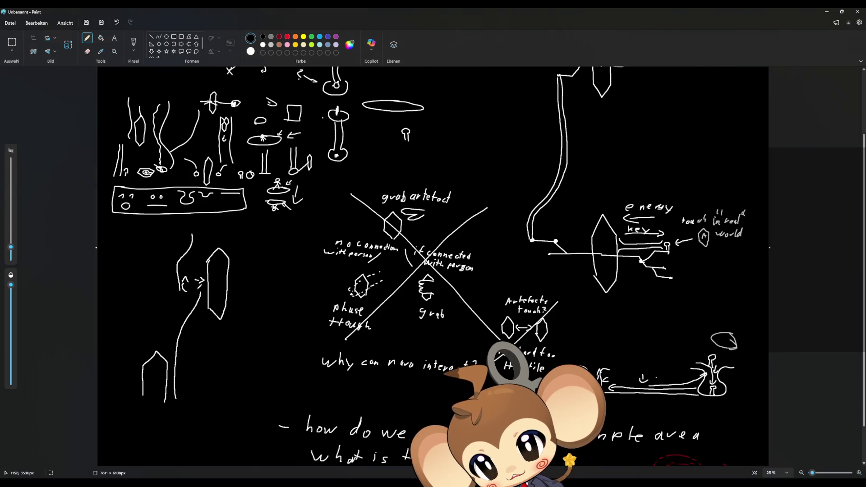
pyautogui.moveTo(198, 283); pyautogui.dragTo(196, 276)
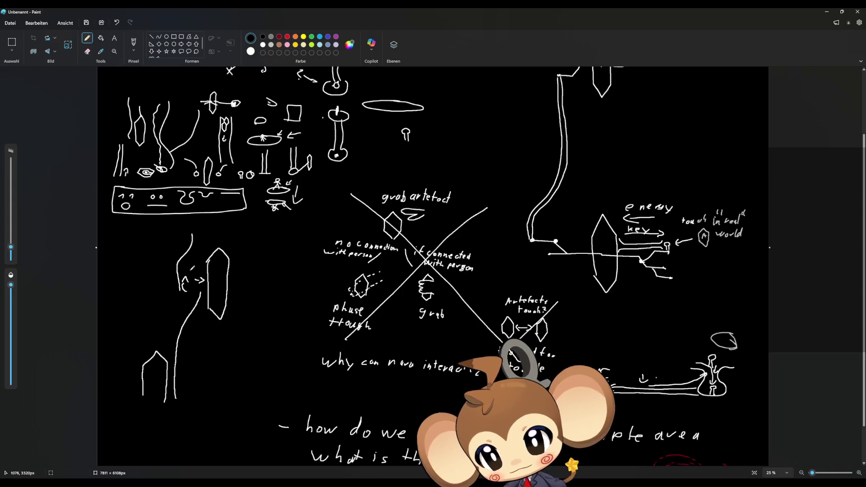
pyautogui.moveTo(158, 276)
pyautogui.mouseDown()
pyautogui.moveTo(160, 299)
pyautogui.moveTo(168, 293)
pyautogui.mouseUp()
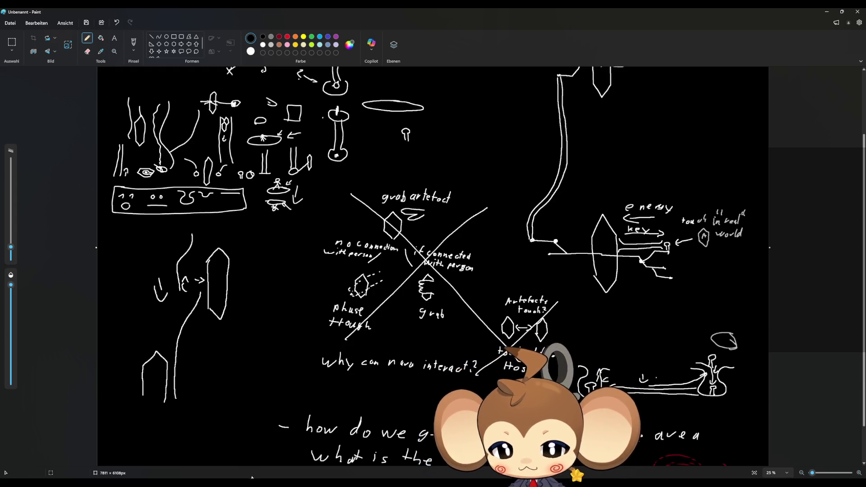
pyautogui.hotkey('alt', 'Tab')
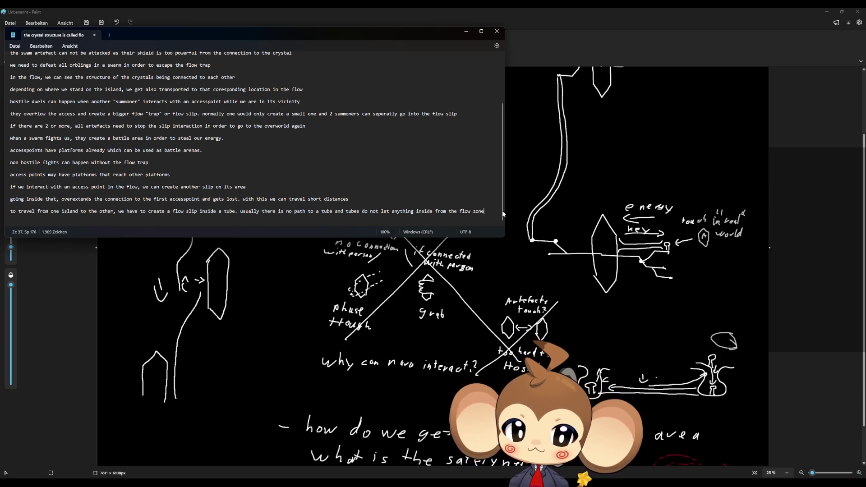
# Step: Below the notes, type that the root crystal crashed down into the area of the flow
pyautogui.press('Return')
pyautogui.press('Return')
pyautogui.press('Return')
pyautogui.write('root')
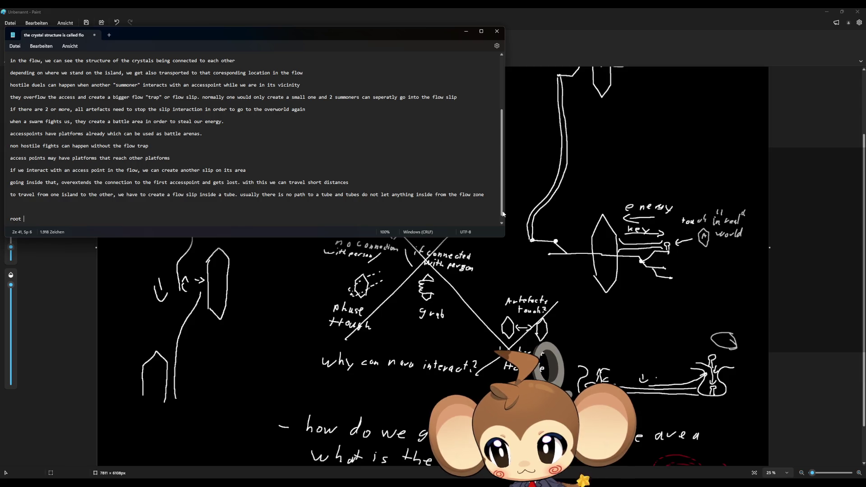
pyautogui.write('crystal c')
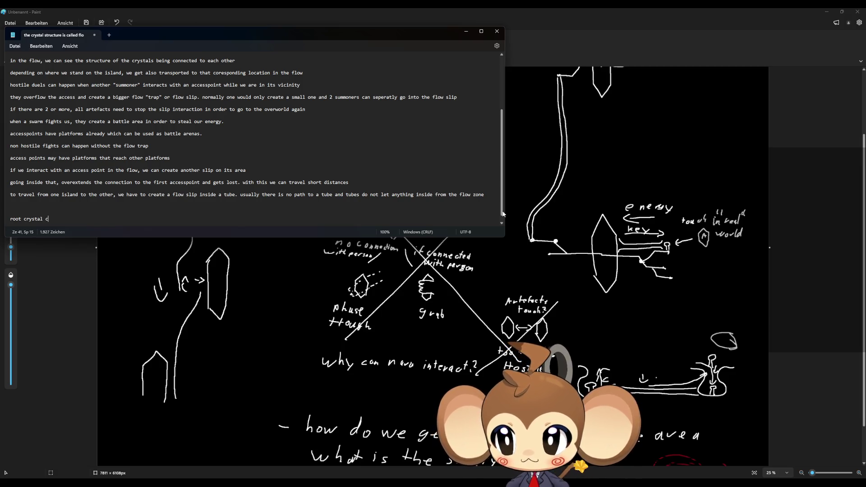
pyautogui.write('rashed down. ')
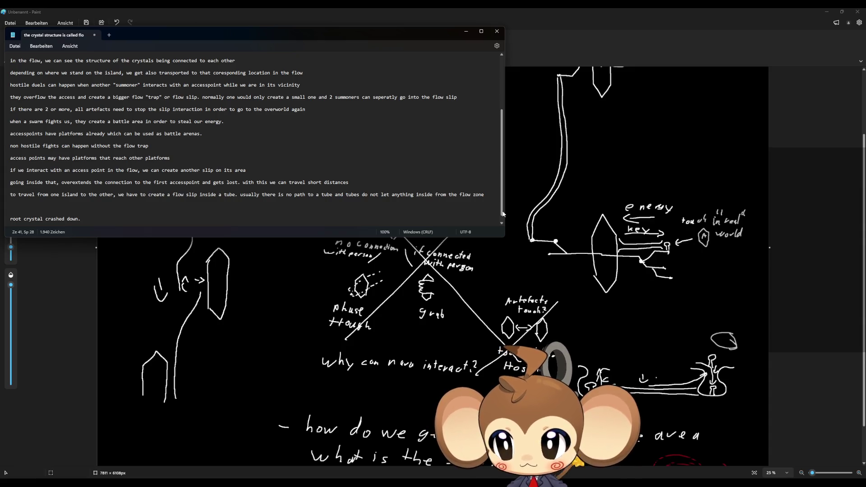
pyautogui.write('the area it')
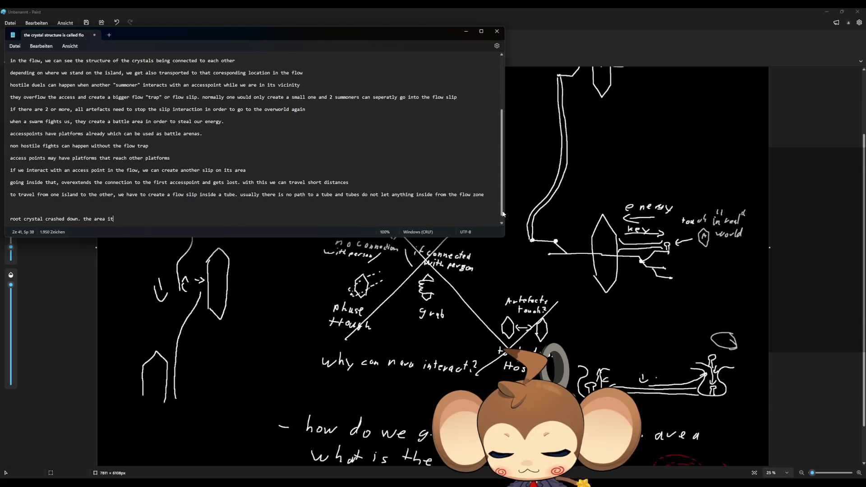
pyautogui.write(' crashed ')
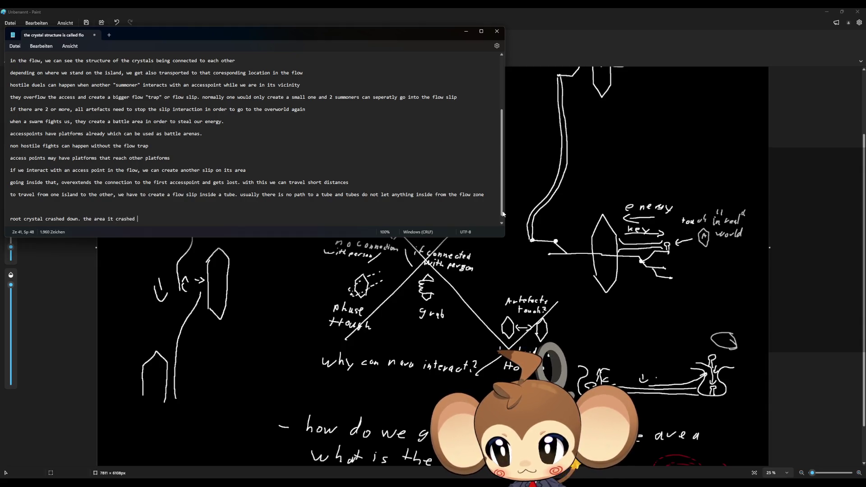
pyautogui.write('in the fl')
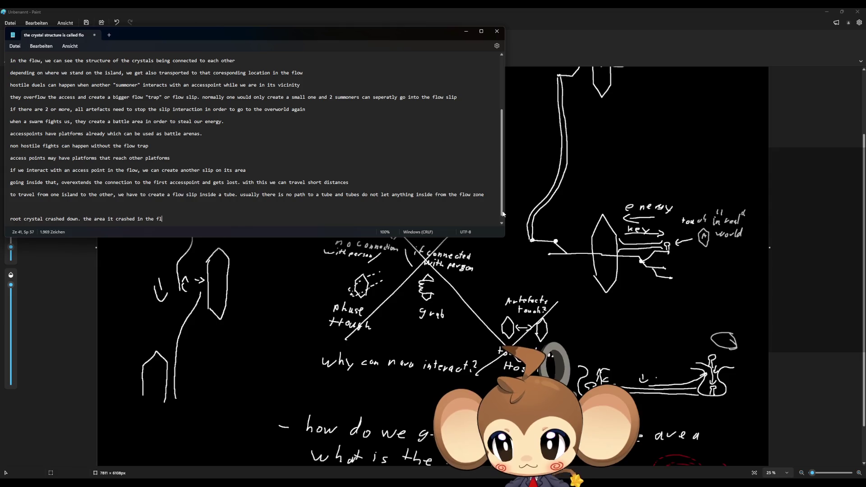
pyautogui.write('ow is the area')
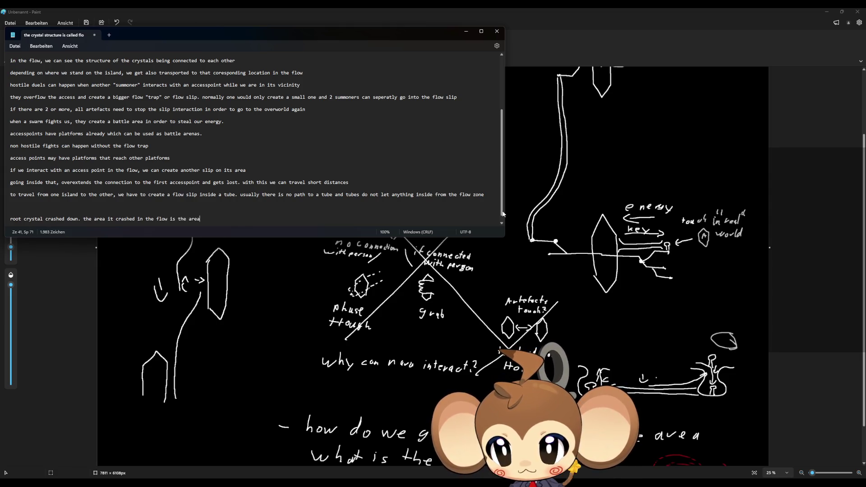
pyautogui.write(' where ')
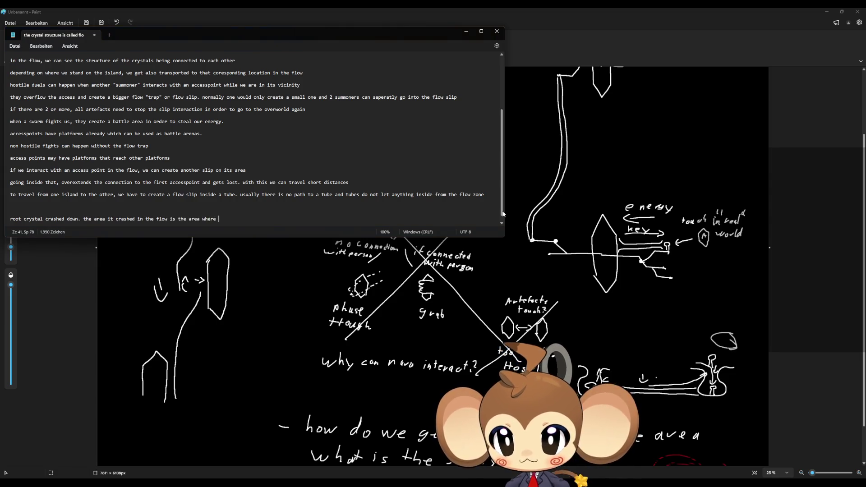
pyautogui.write('your pc files are?')
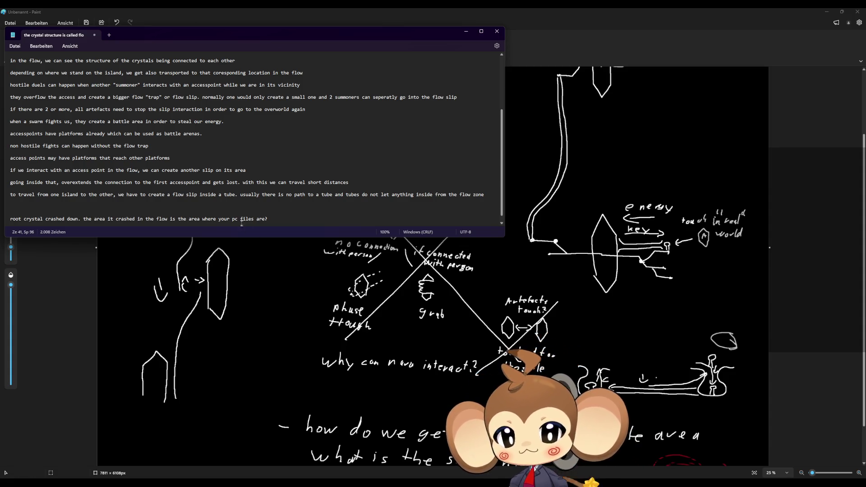
# Step: Add 'at start of game, there is only one crystal, after incident you see crystals reaching to the sky'
pyautogui.press('Return')
pyautogui.press('Return')
pyautogui.write('t start of ga')
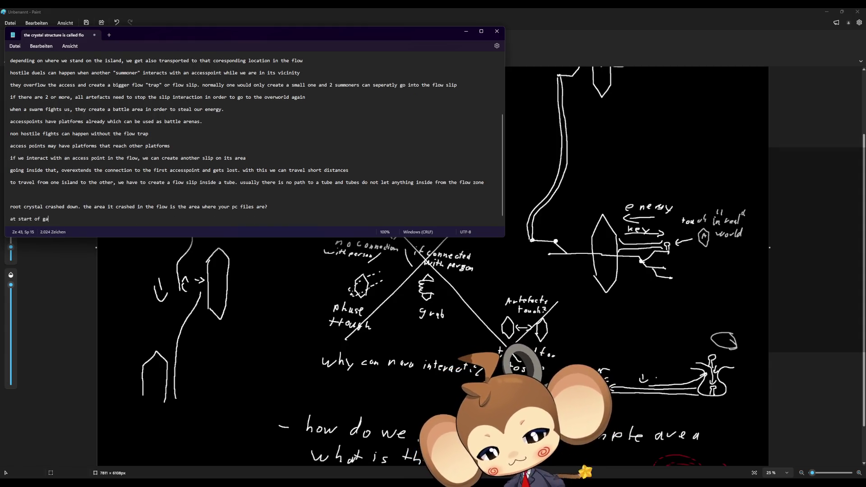
pyautogui.write('me, t')
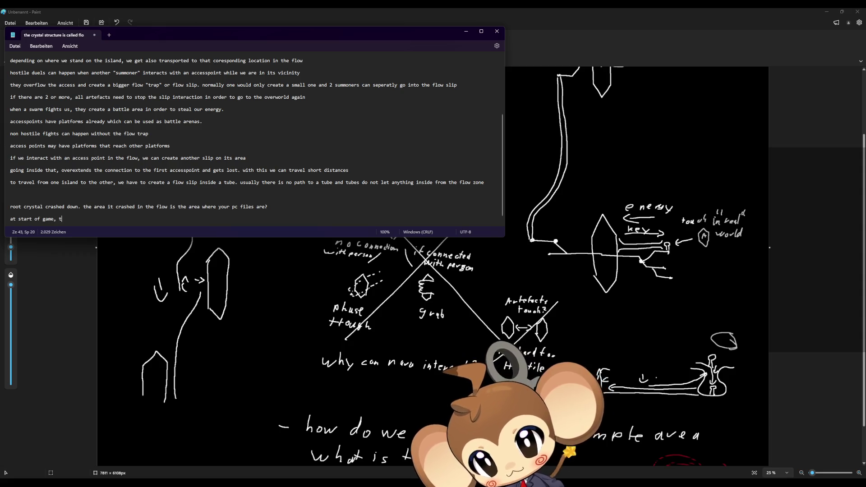
pyautogui.write('here is only o')
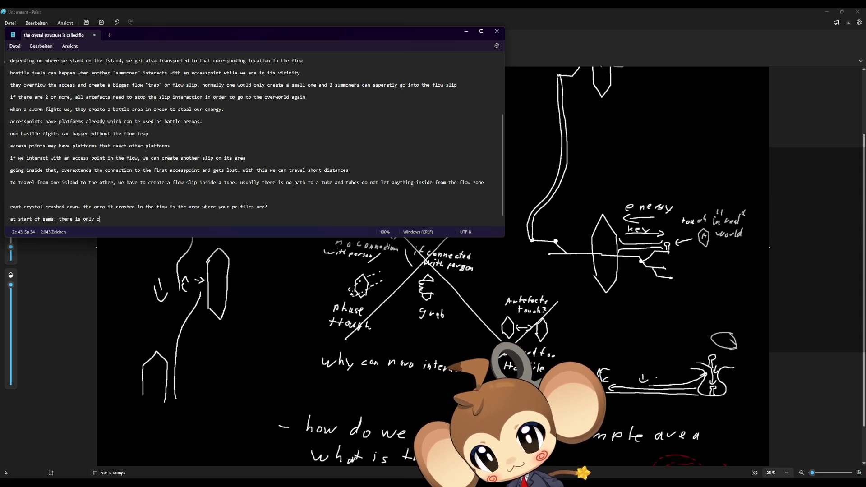
pyautogui.write('ne crystal.')
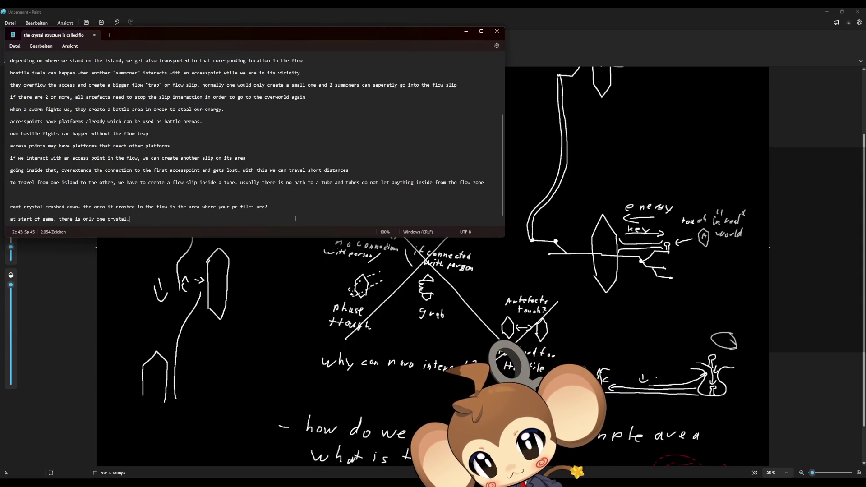
pyautogui.write(' after inci')
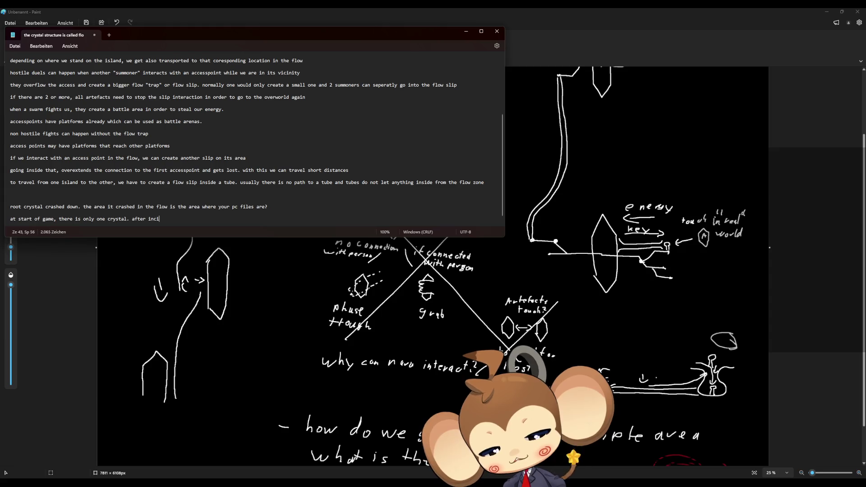
pyautogui.write('dent you ')
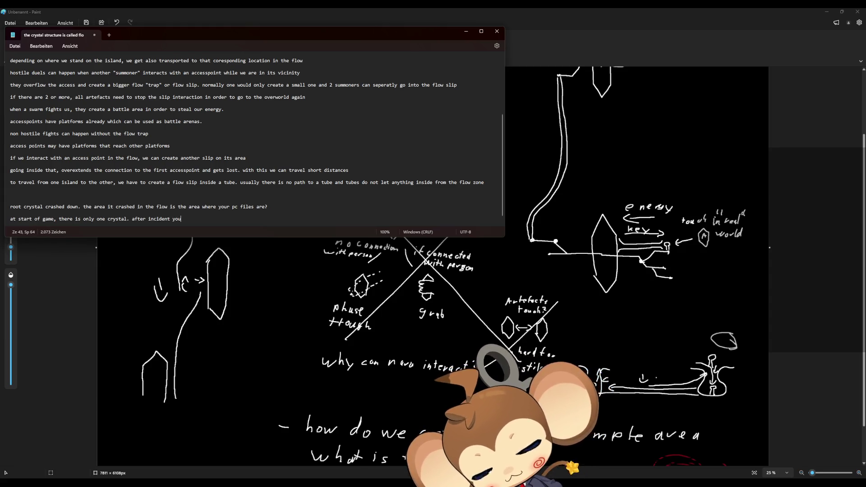
pyautogui.write('see crystal str')
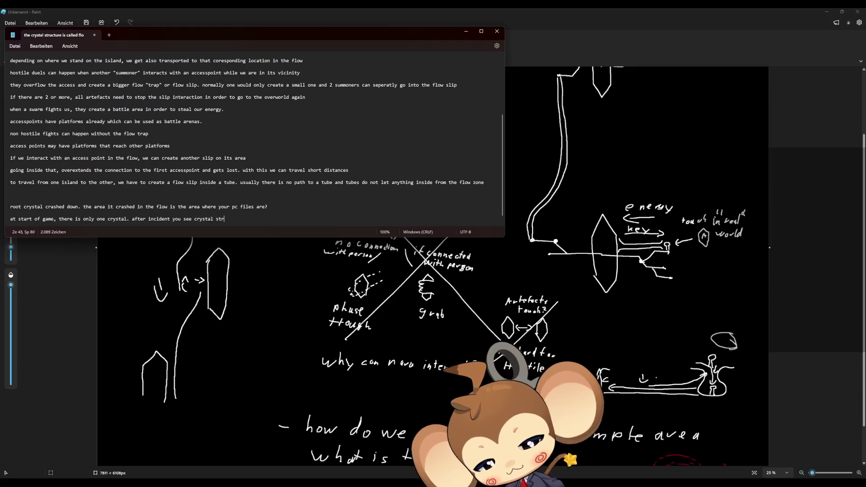
pyautogui.press('BackSpace')
pyautogui.press('BackSpace')
pyautogui.write('reac')
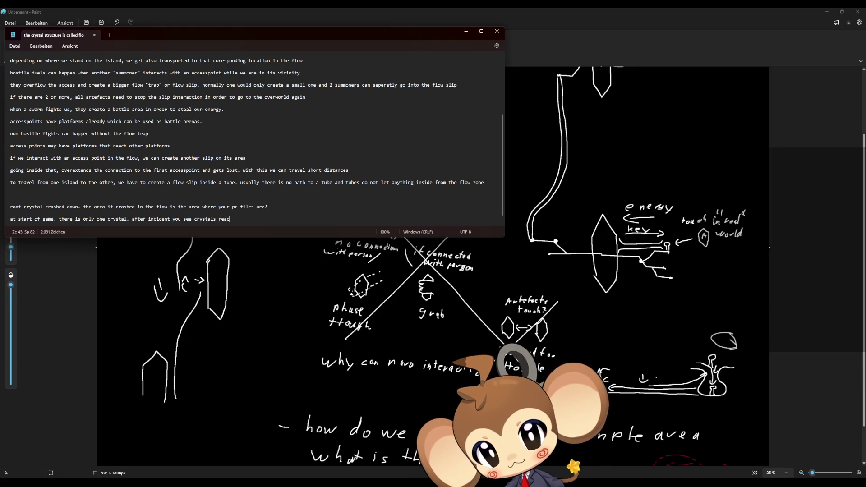
pyautogui.write('hing to the sky')
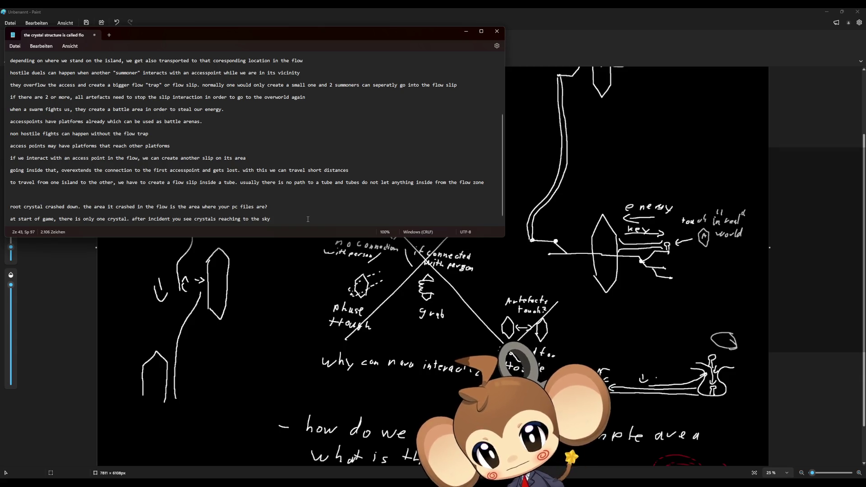
pyautogui.press('Return')
pyautogui.press('Return')
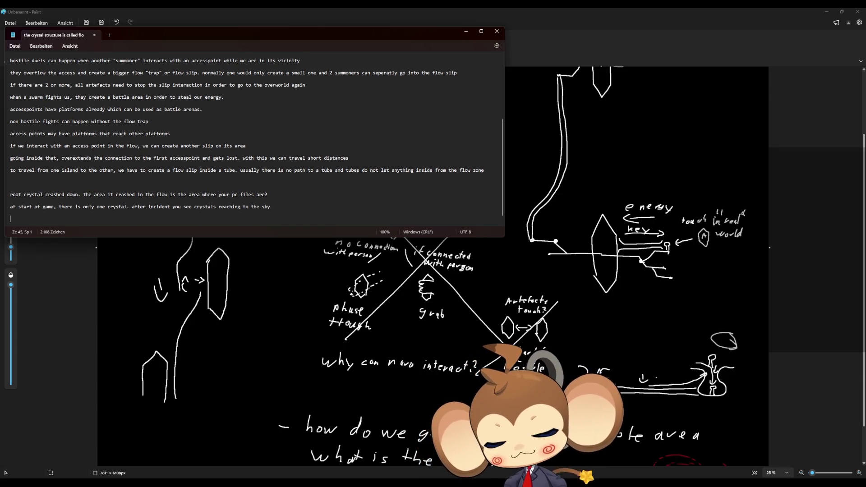
# Step: Add asking if the crystal siphons ground energy to reach the sky, rift possibly being the internet
pyautogui.write('does the')
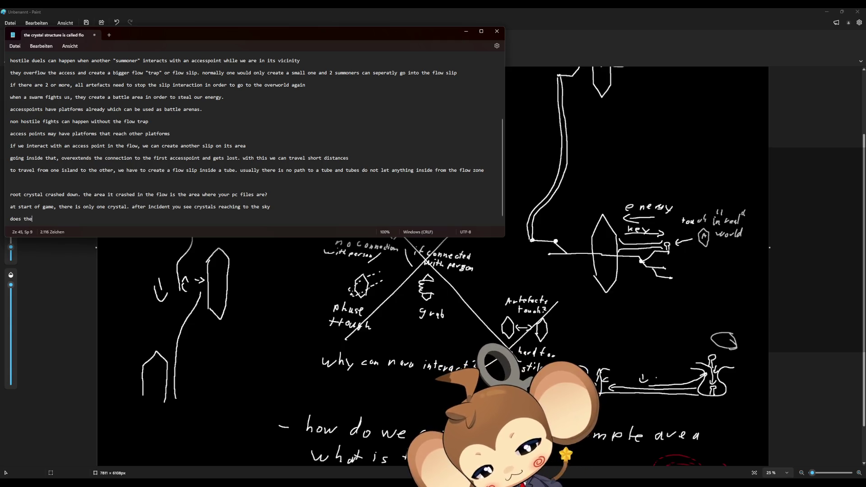
pyautogui.write(' cryst')
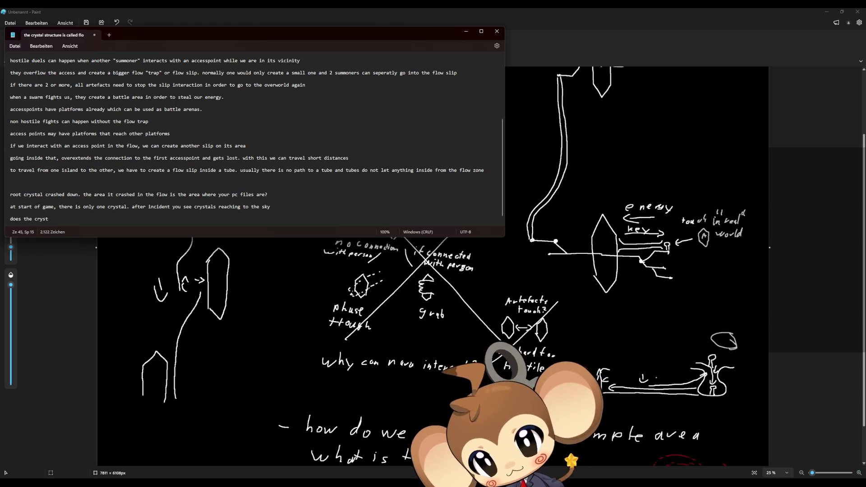
pyautogui.write('ral s')
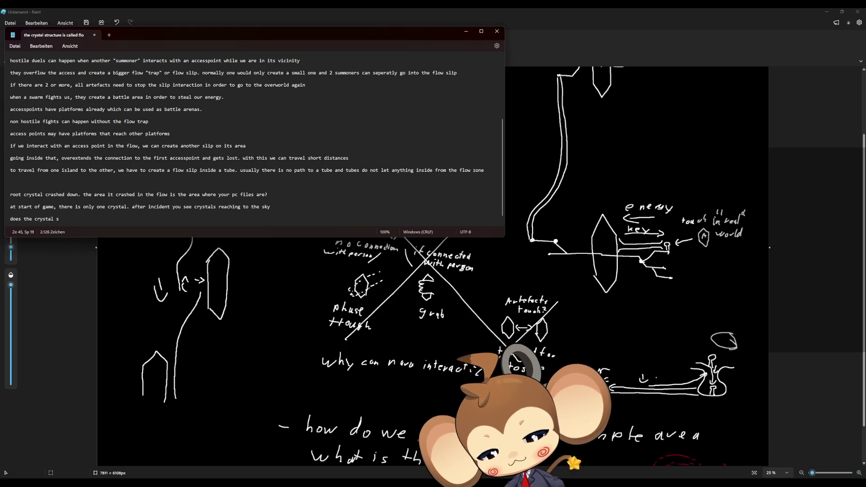
pyautogui.write('iphon')
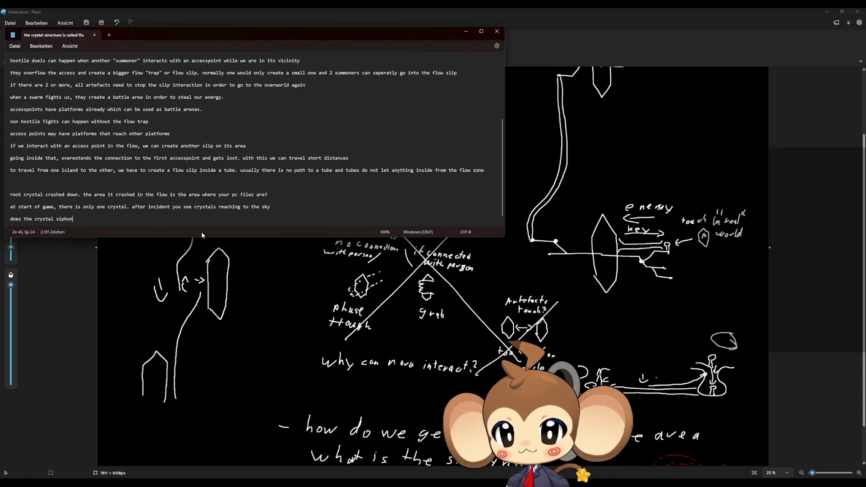
pyautogui.write('e')
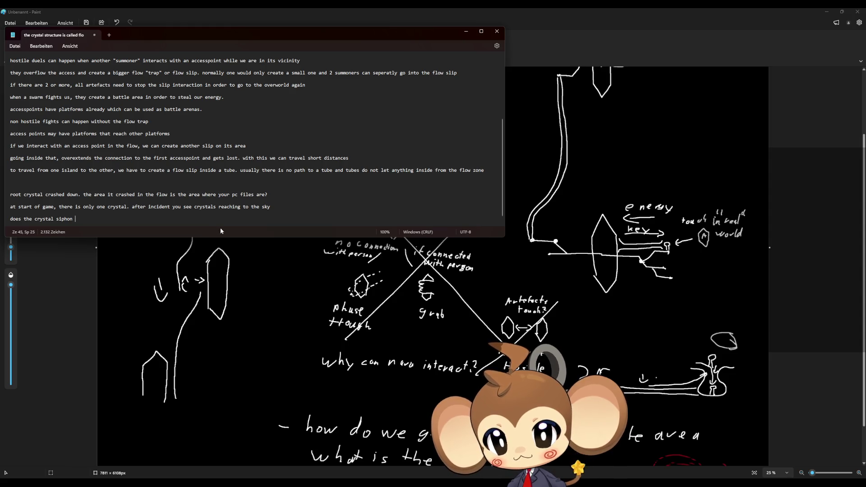
pyautogui.write('nergy fr')
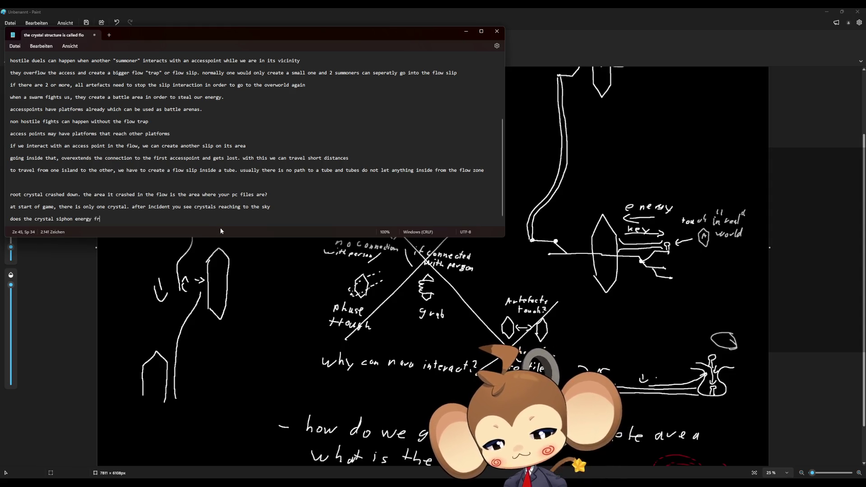
pyautogui.write('om the ground')
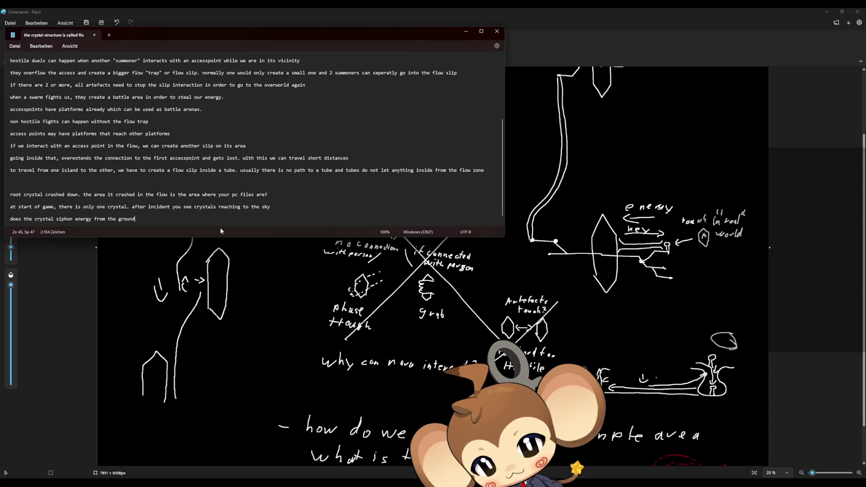
pyautogui.write('? it grows to reach a rift in thy')
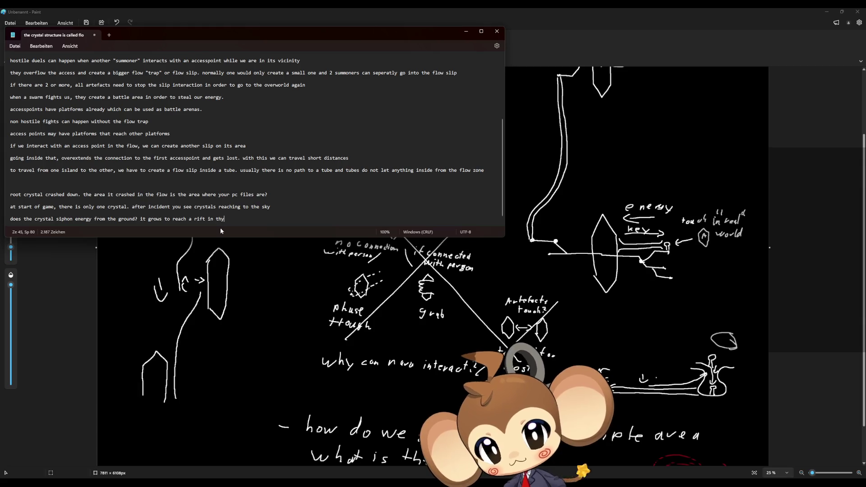
pyautogui.press('BackSpace')
pyautogui.write('e sky. rift could ')
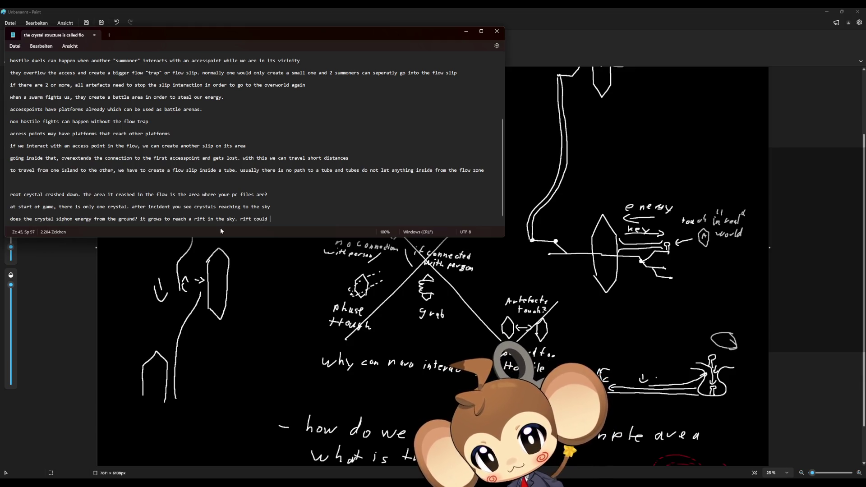
pyautogui.write('be the internet')
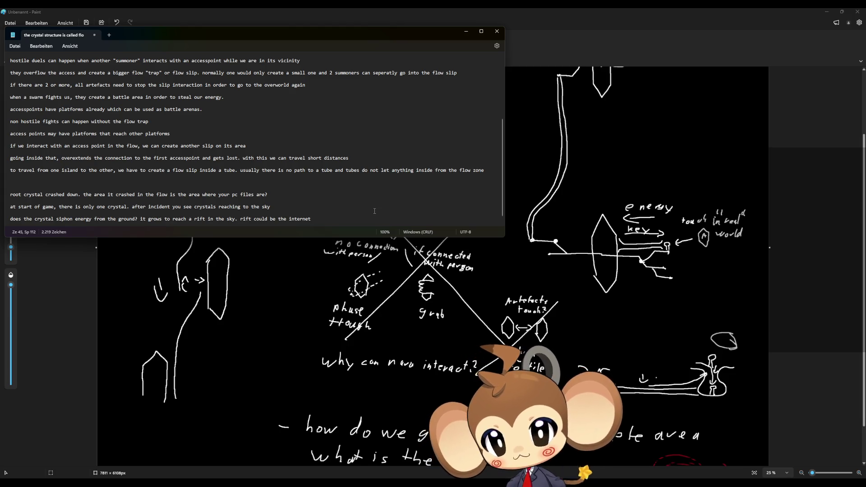
pyautogui.write(' (do ')
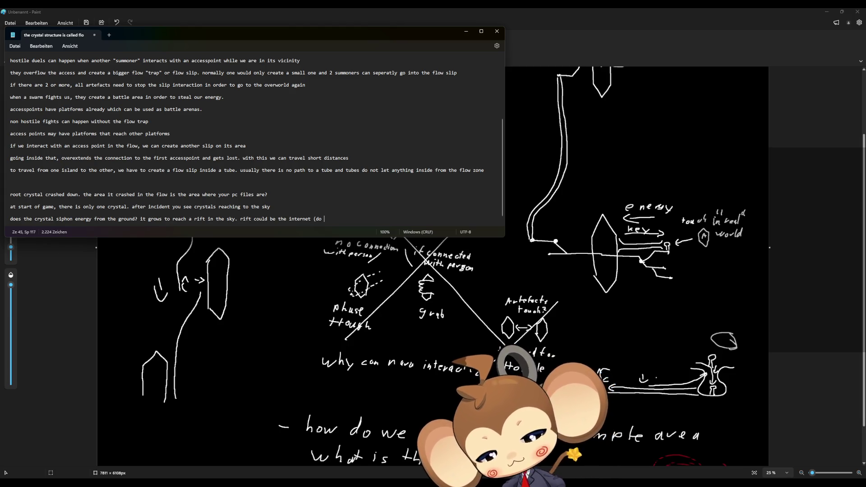
pyautogui.write('we close it i')
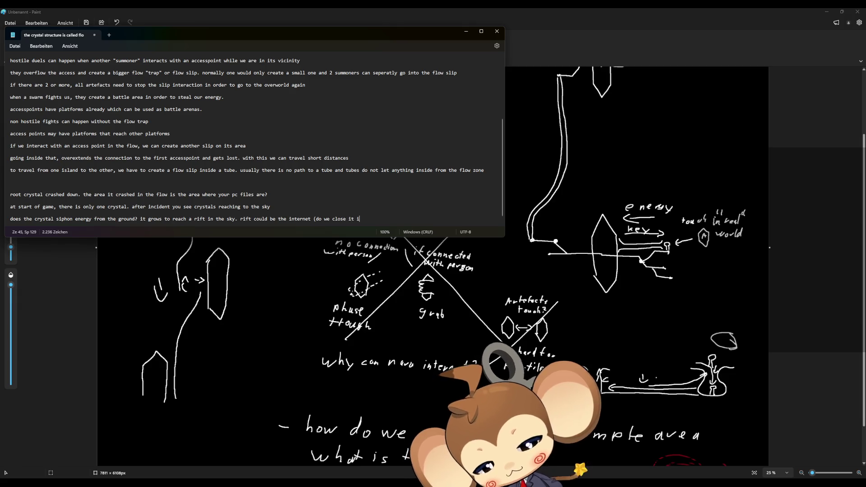
pyautogui.write('f no internet?)')
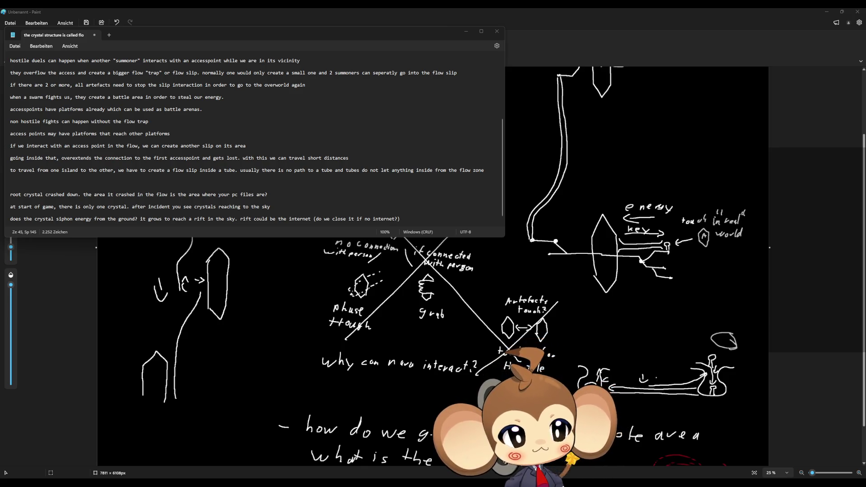
# Step: Place the cursor on the blank line below the crystal note
pyautogui.click(231, 176)
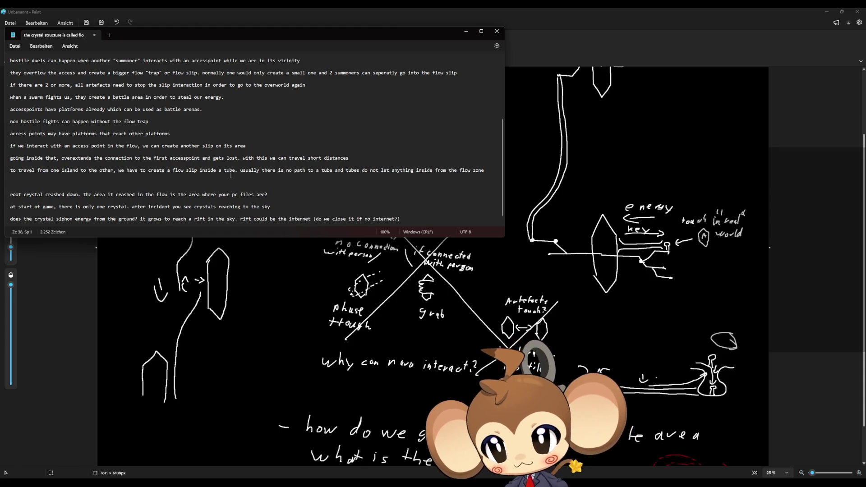
# Step: Add a lore line: the first fight is unwinnable, so why crash to desktop and never in the normal game
pyautogui.press('Return')
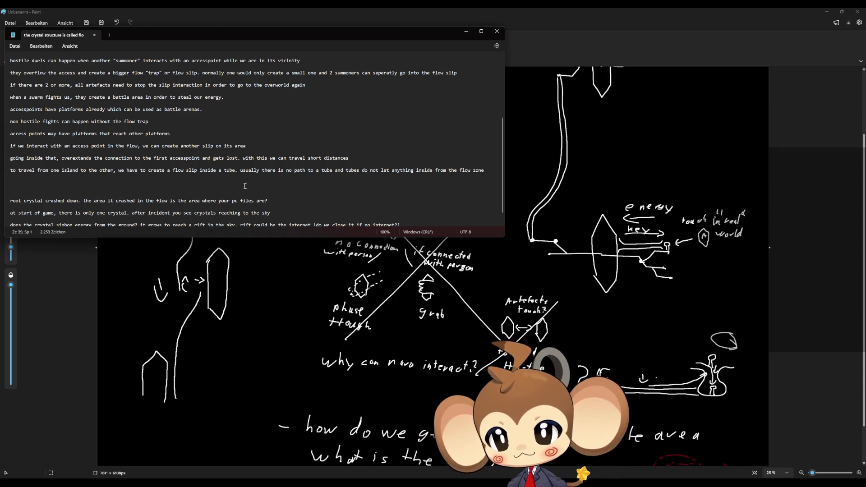
pyautogui.press('BackSpace')
pyautogui.click(425, 217)
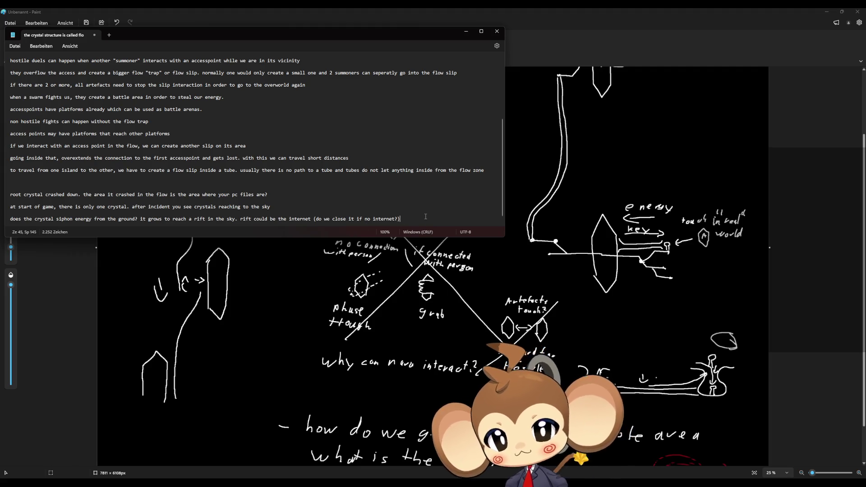
pyautogui.press('Return')
pyautogui.press('Return')
pyautogui.press('Return')
pyautogui.write('when')
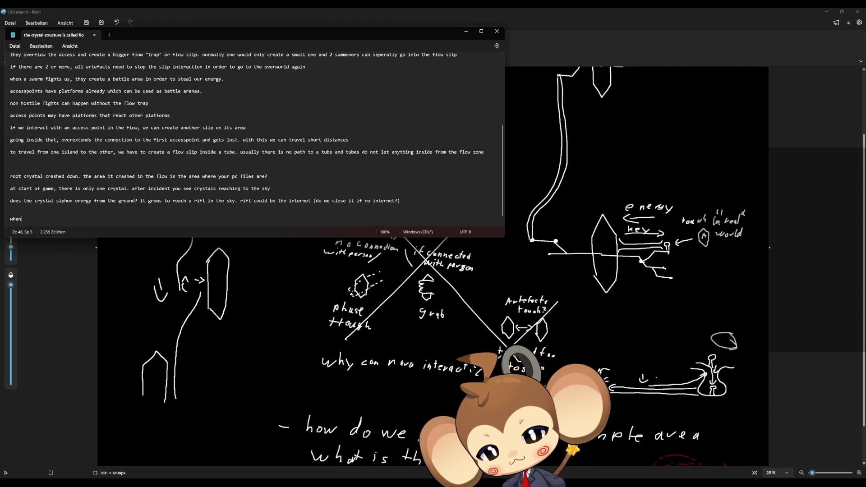
pyautogui.write(' first fi')
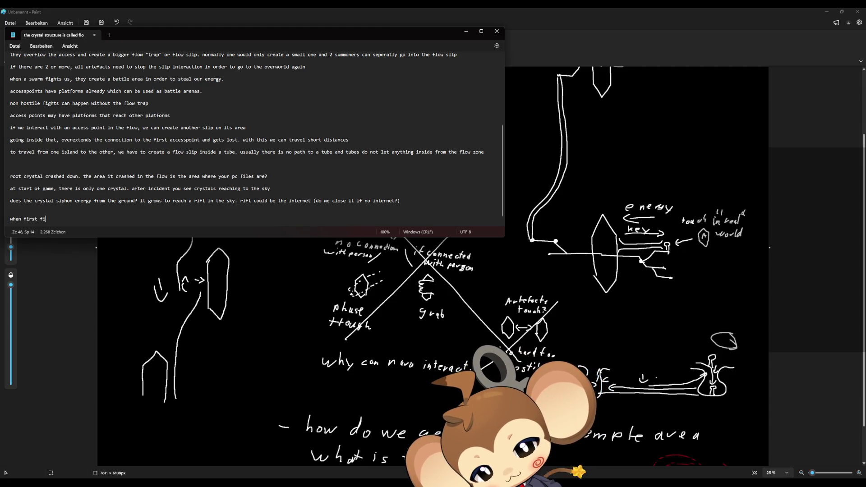
pyautogui.write('ght, ')
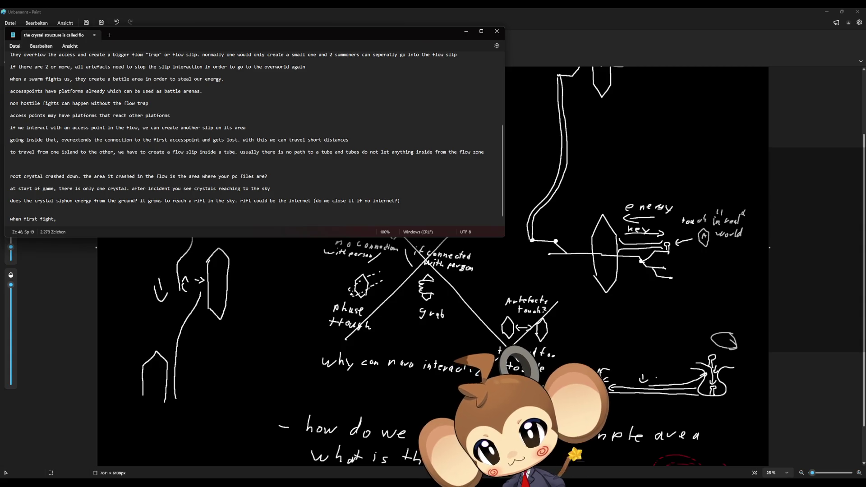
pyautogui.write('it is')
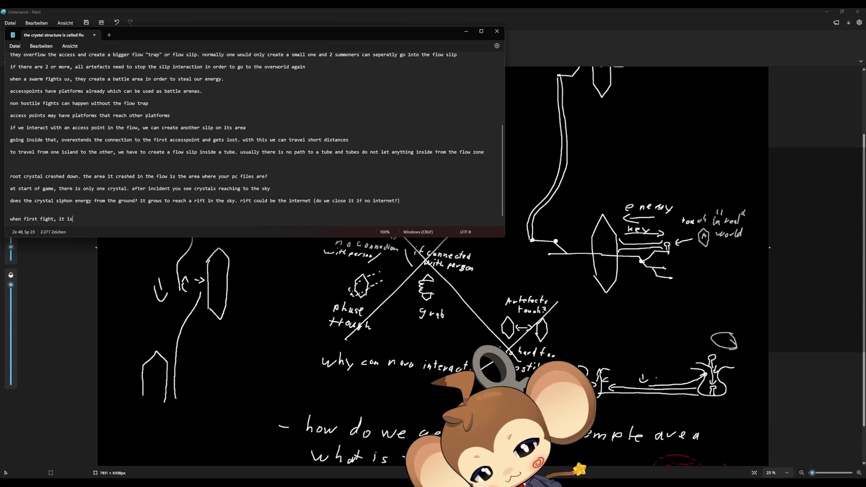
pyautogui.write(' unwinnable. why')
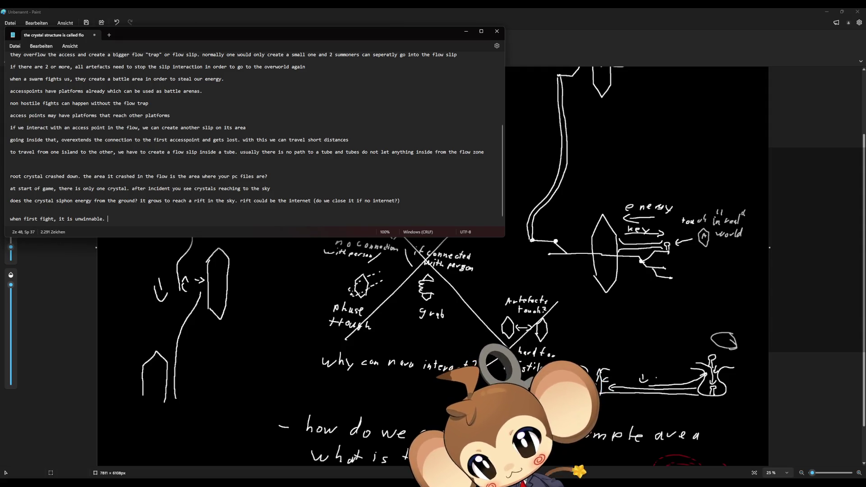
pyautogui.write(' do we')
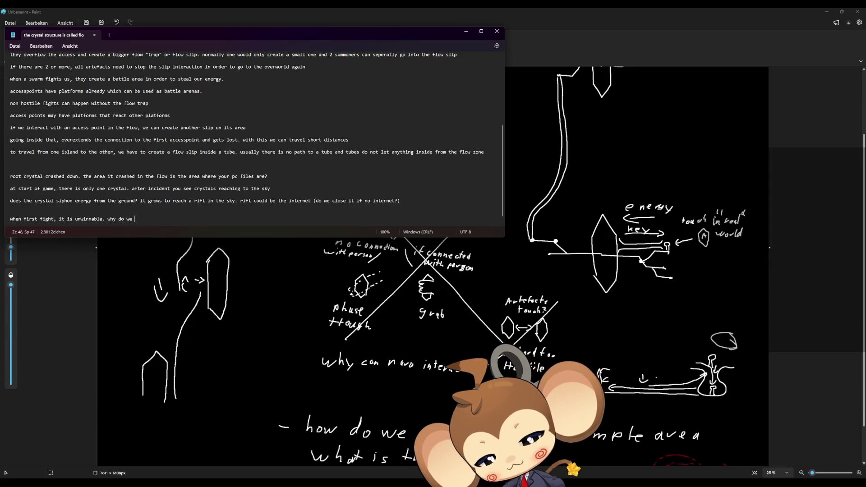
pyautogui.write(' cras')
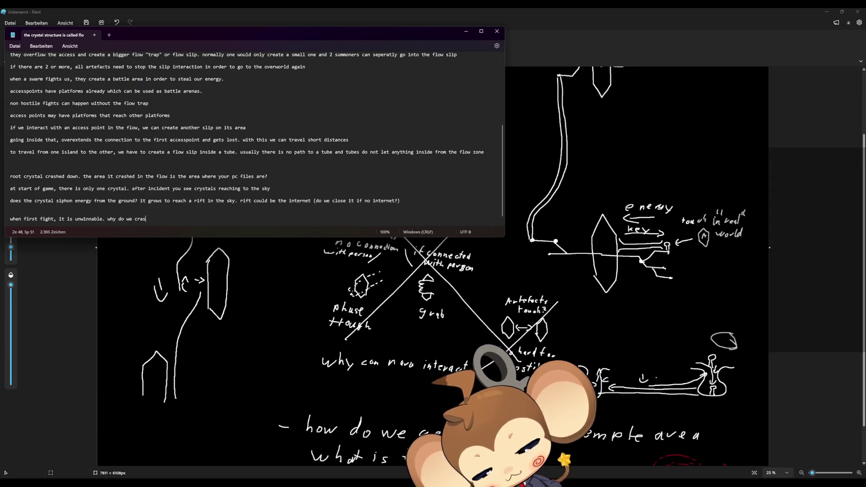
pyautogui.write('h to desktop?')
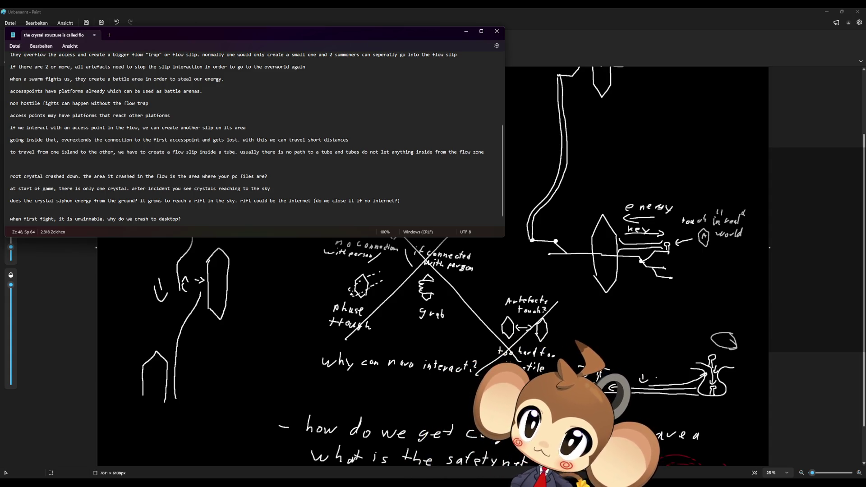
pyautogui.press('BackSpace')
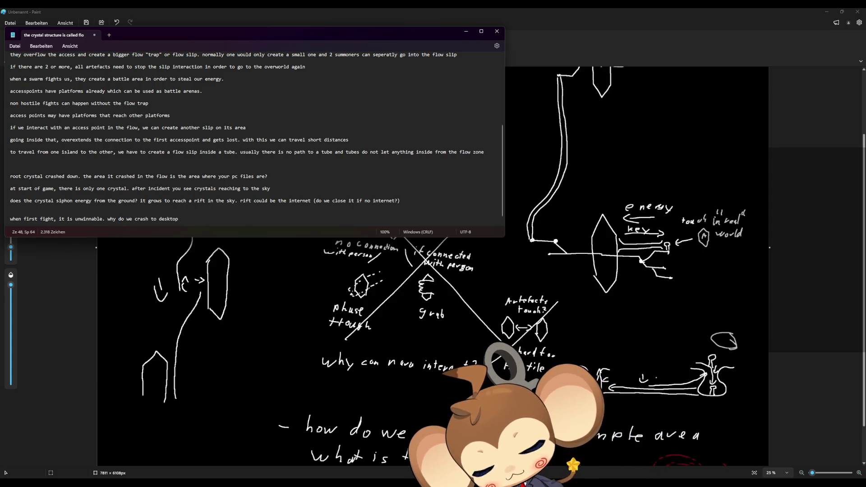
pyautogui.write('desktop and never in')
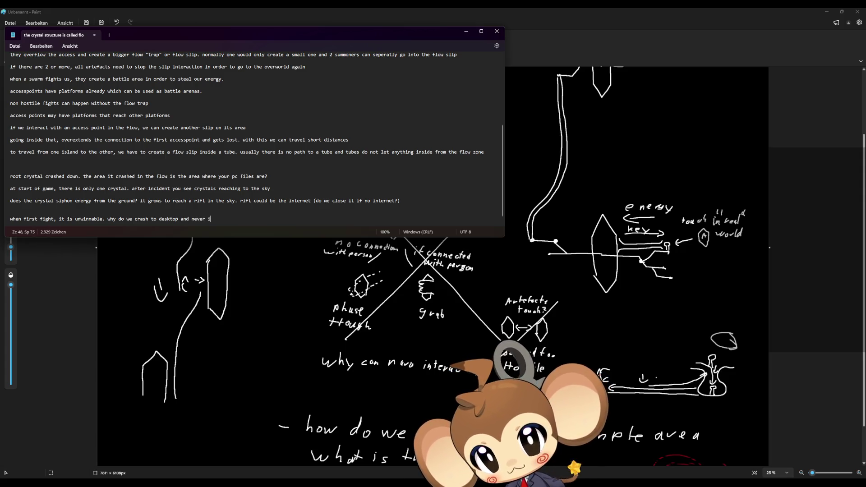
pyautogui.write(' the')
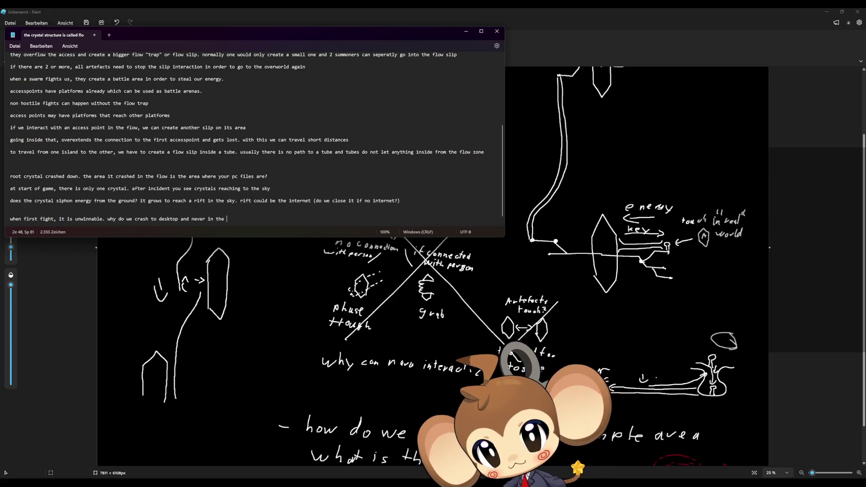
pyautogui.write(' normal game.')
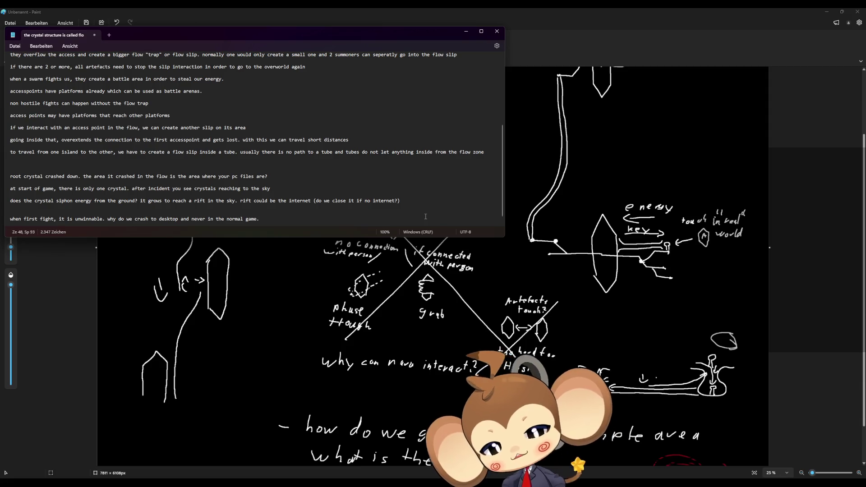
pyautogui.click(405, 465)
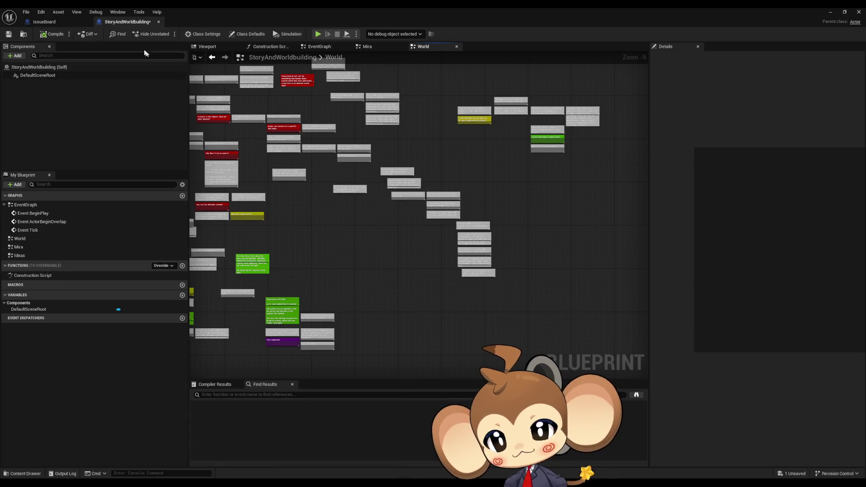
# Step: In the IssueBoard graph, add a 'make intro' comment under Milestone 4, shifting the battle comments down
pyautogui.click(66, 22)
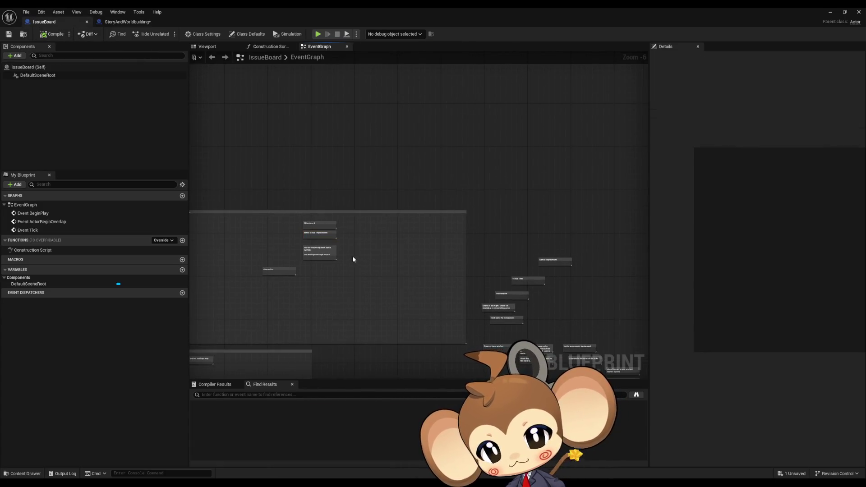
pyautogui.scroll(5, 352, 214)
pyautogui.write('c')
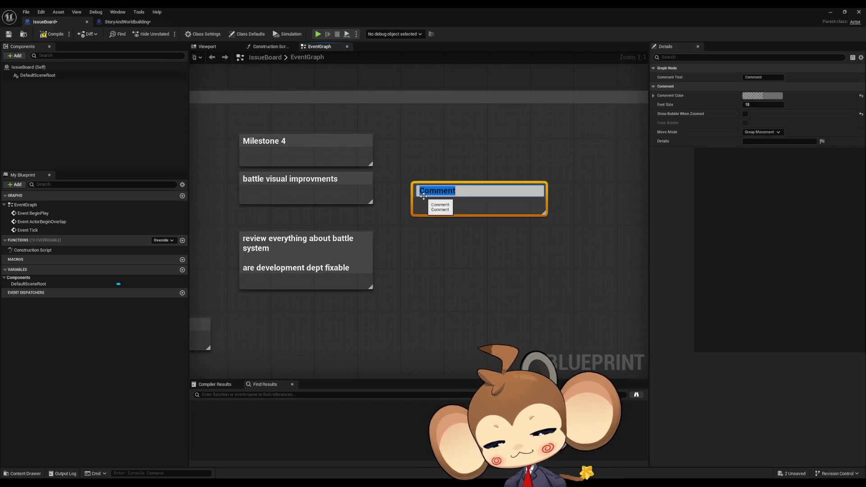
pyautogui.write('make intro')
pyautogui.press('Return')
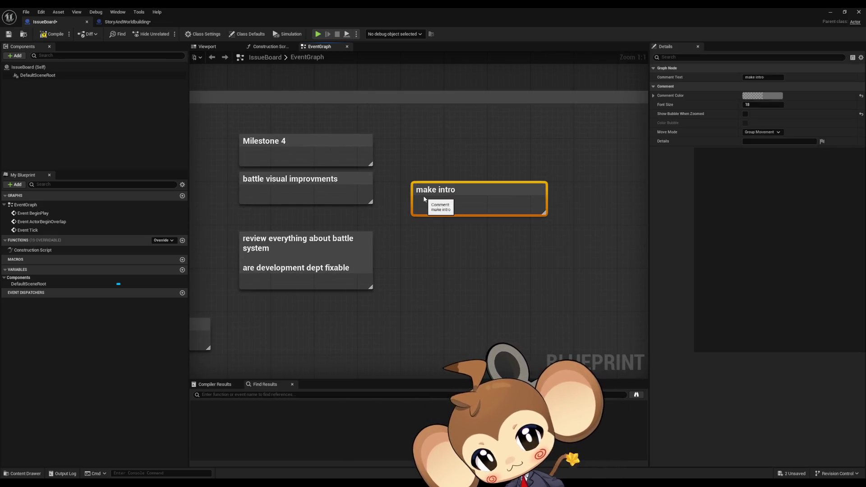
pyautogui.moveTo(237, 185); pyautogui.dragTo(337, 279)
pyautogui.moveTo(321, 244); pyautogui.dragTo(321, 317)
pyautogui.moveTo(451, 193); pyautogui.dragTo(282, 184)
pyautogui.click(452, 183)
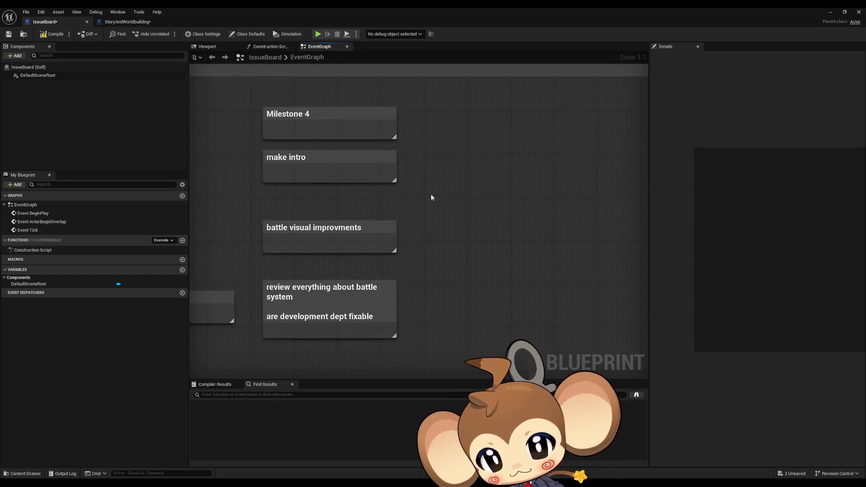
# Step: Add a 'create initial flow visuals' comment and place it beneath 'make intro', above the battle comments
pyautogui.write('ccreate flow')
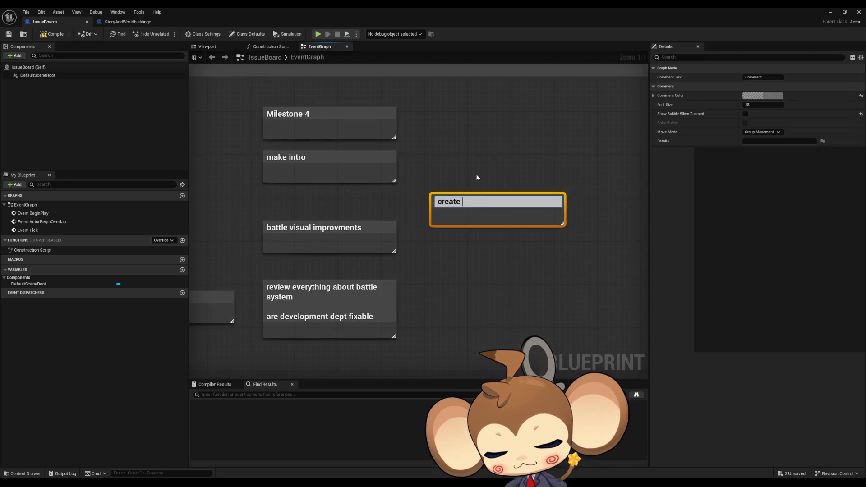
pyautogui.write(' visua')
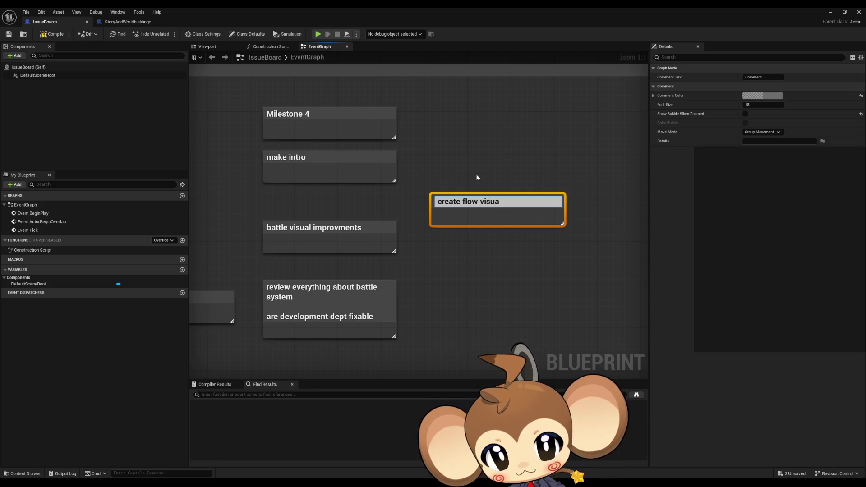
pyautogui.write('ls')
pyautogui.press('Return')
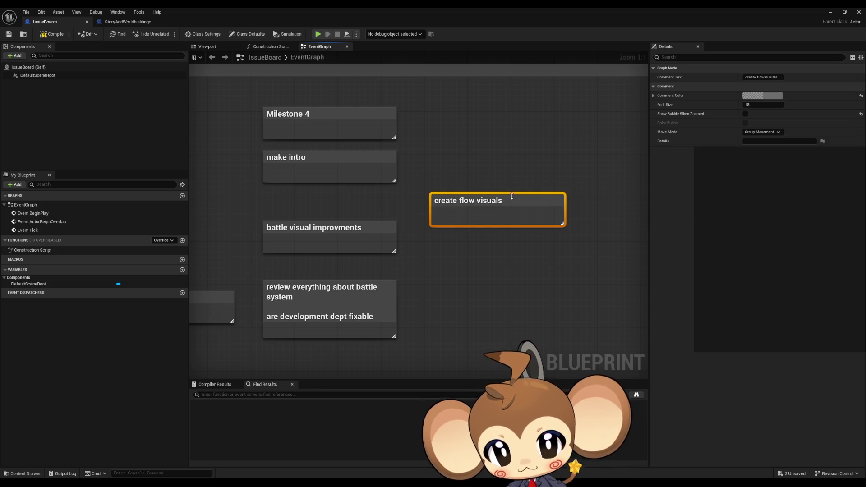
pyautogui.doubleClick(511, 199)
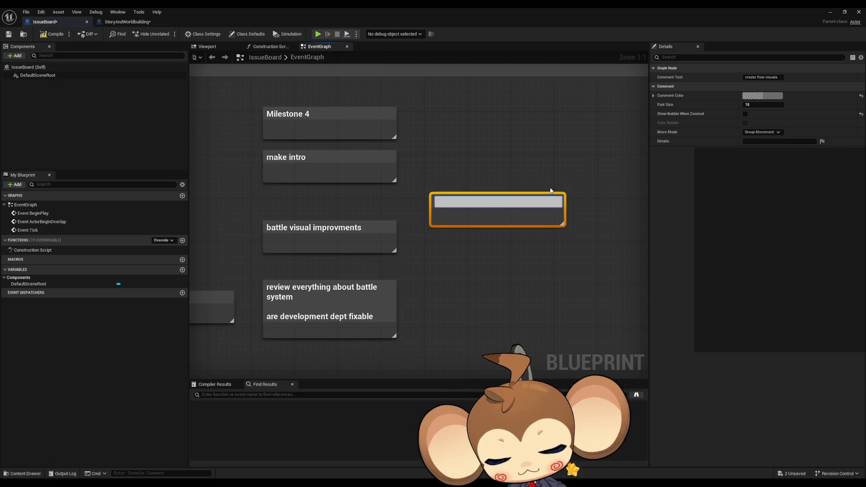
pyautogui.write('create initial flow visuals')
pyautogui.press('Return')
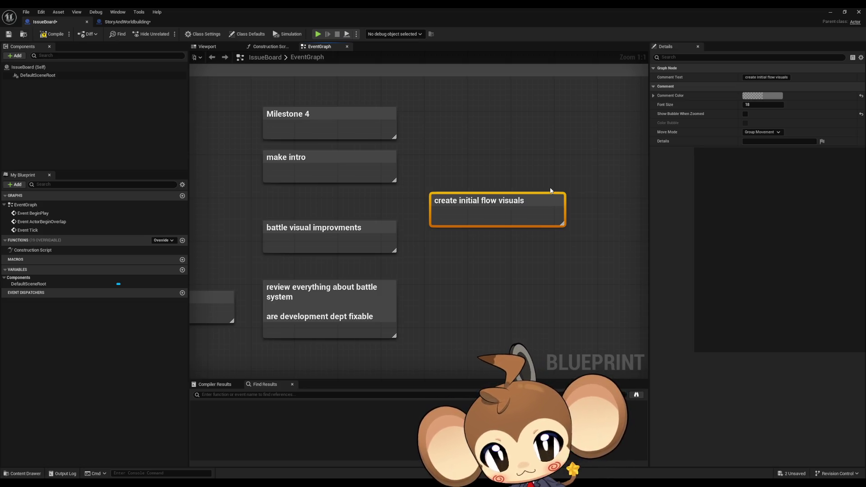
pyautogui.click(315, 227)
pyautogui.keyDown('ctrl'); pyautogui.click(351, 283); pyautogui.keyUp('ctrl')
pyautogui.moveTo(350, 282); pyautogui.dragTo(351, 299)
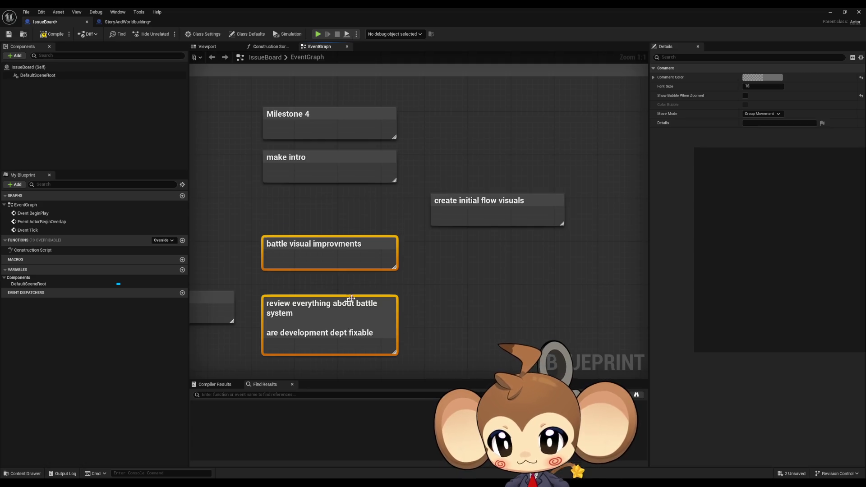
pyautogui.moveTo(456, 205); pyautogui.dragTo(289, 200)
pyautogui.click(472, 181)
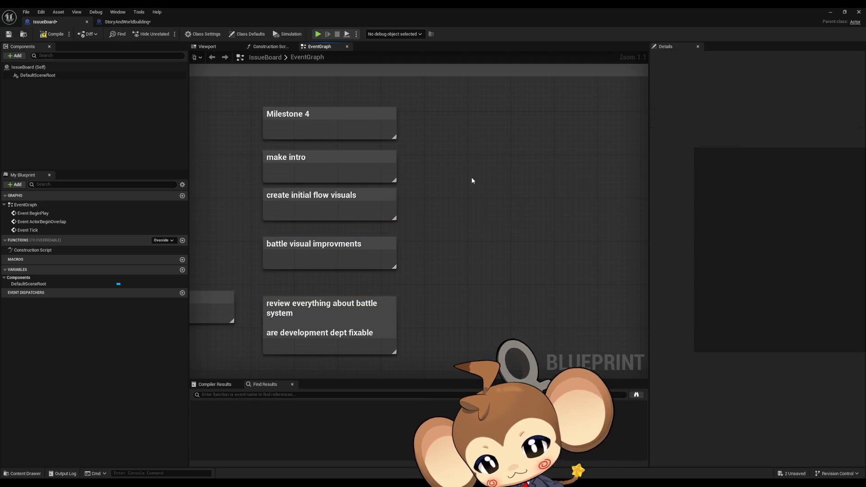
# Step: Zoom out and pan the IssueBoard graph to survey all the task comments
pyautogui.scroll(-4, 504, 201)
pyautogui.moveTo(516, 197); pyautogui.dragTo(290, 181)
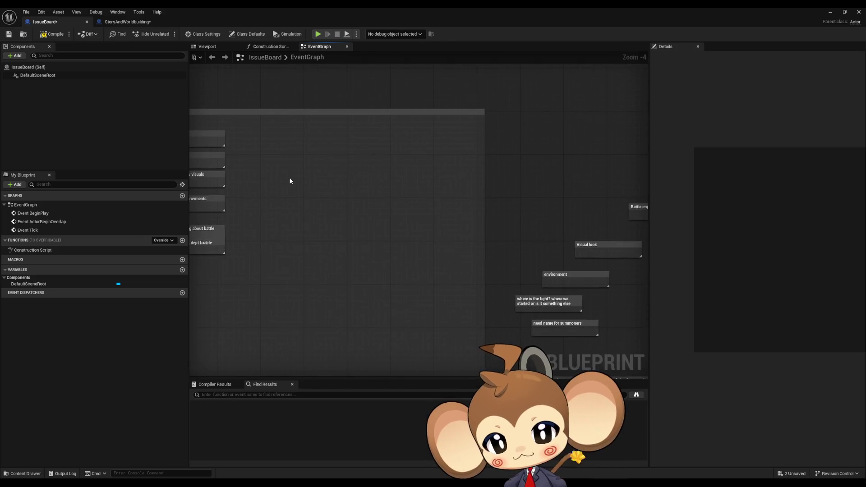
pyautogui.moveTo(400, 219); pyautogui.dragTo(337, 152)
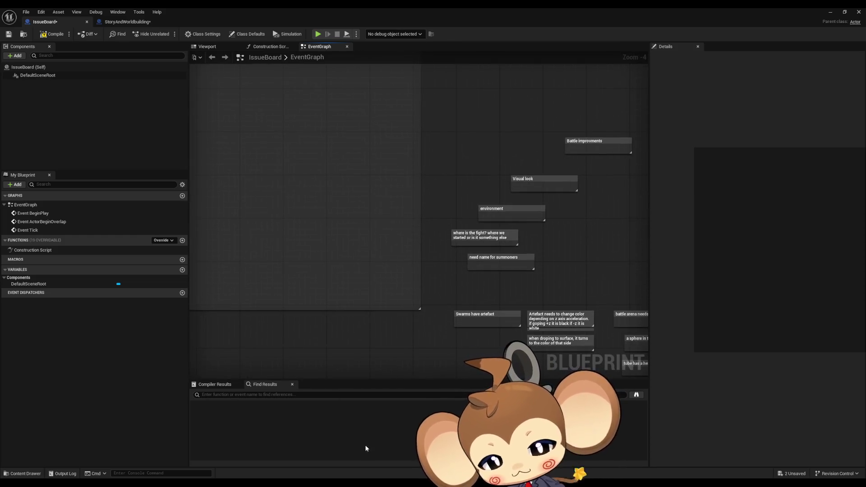
# Step: Dismiss the accidental screen capture tool and bring the Notepad lore notes to the front
pyautogui.press('super+shift+s')
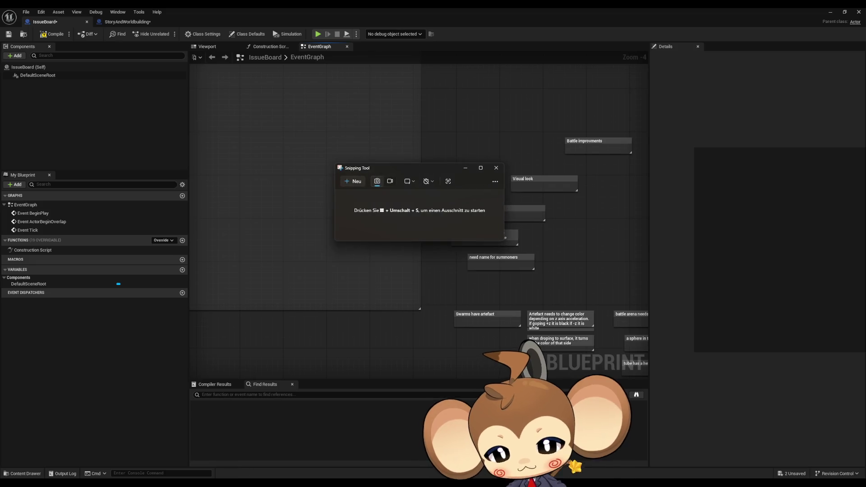
pyautogui.click(496, 168)
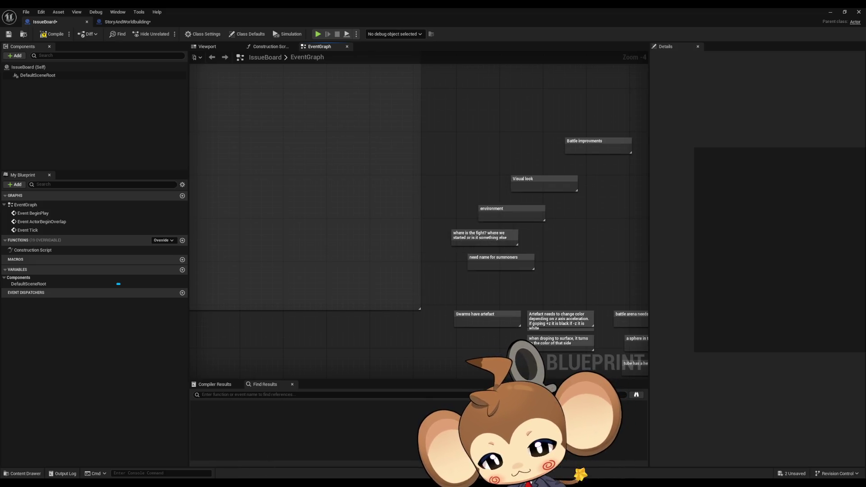
pyautogui.hotkey('alt', 'Tab')
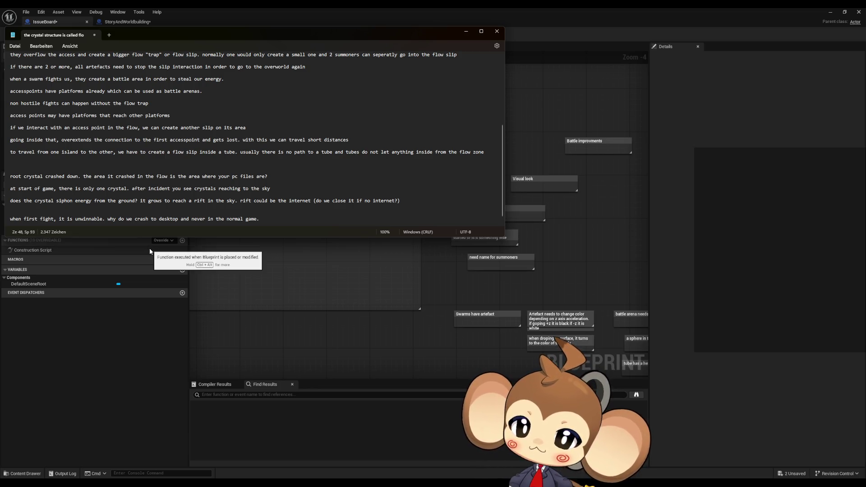
pyautogui.click(275, 223)
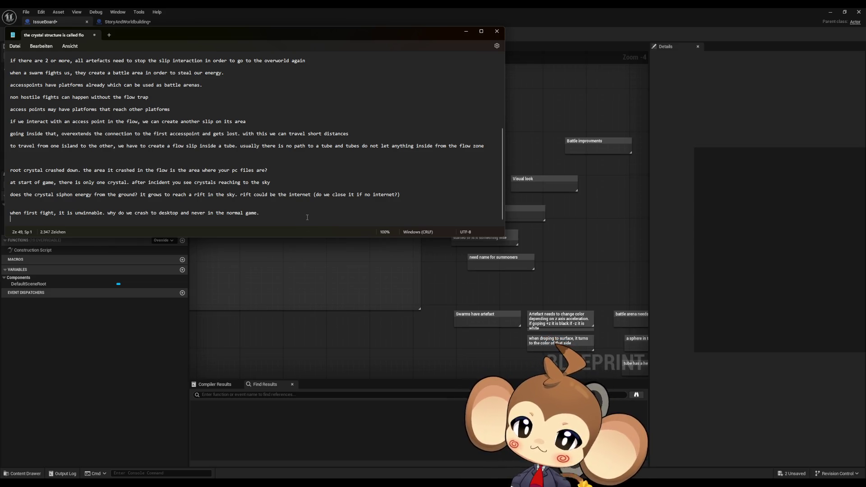
# Step: Add a lore line: after losing, the crystal gets damaged, falls into the island, explodes and crashes to desktop
pyautogui.press('Return')
pyautogui.write('fter 1')
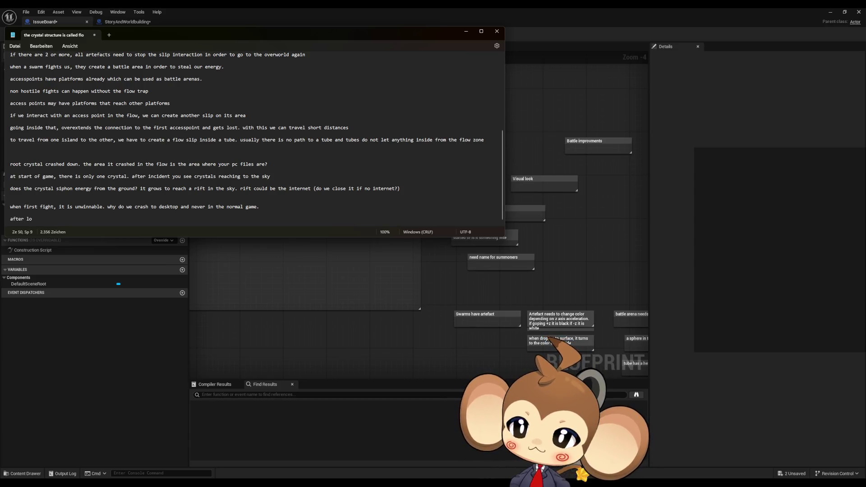
pyautogui.write('sing we')
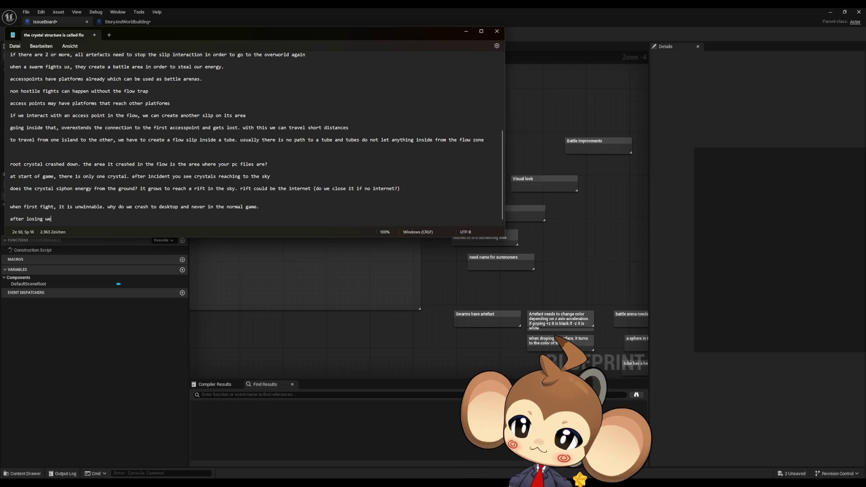
pyautogui.write(' see h')
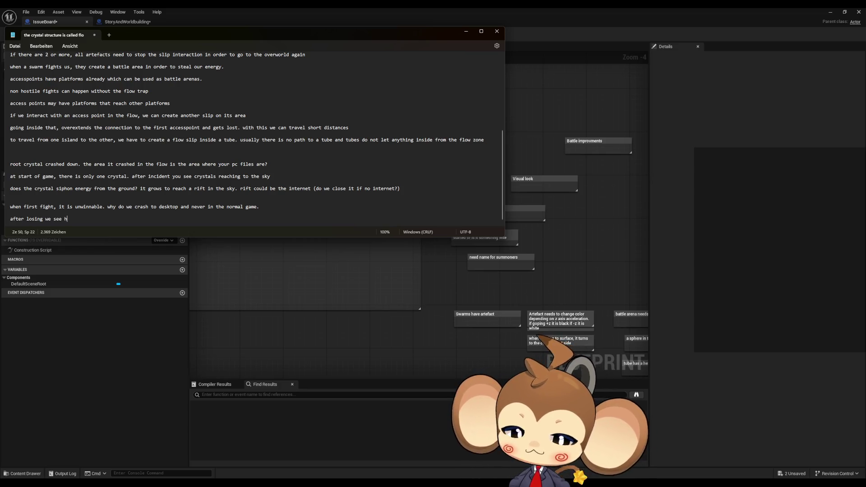
pyautogui.write('owst')
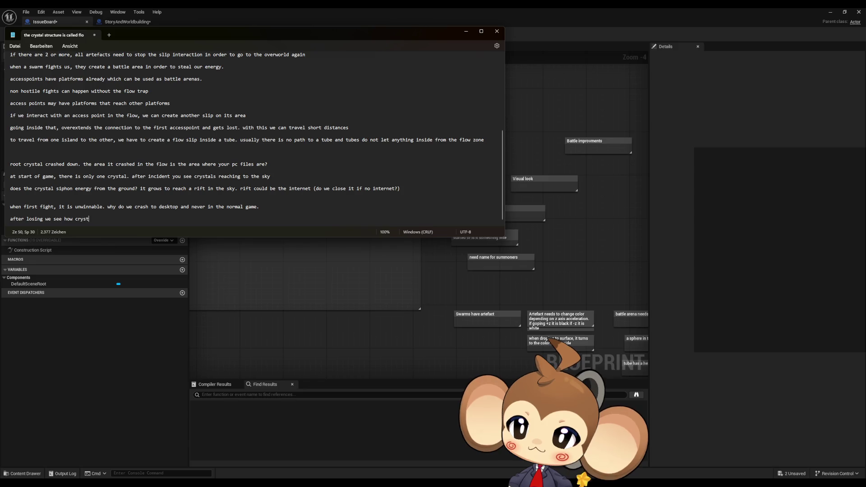
pyautogui.write('al get damaged')
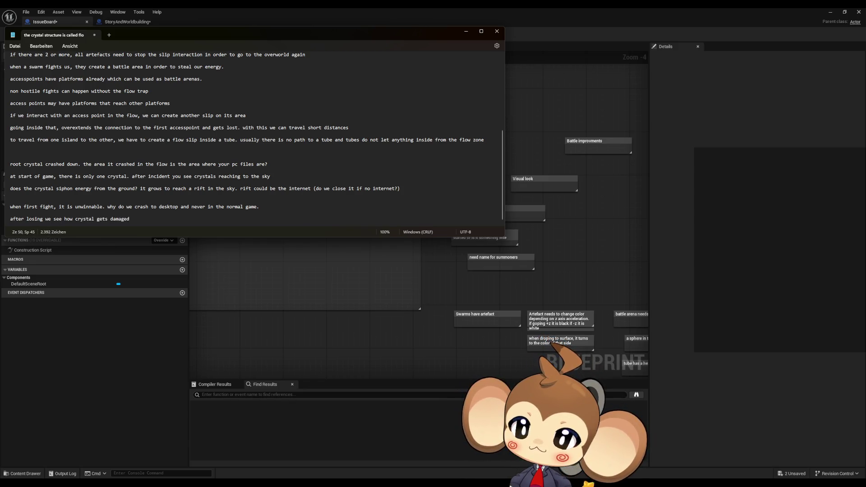
pyautogui.write('?')
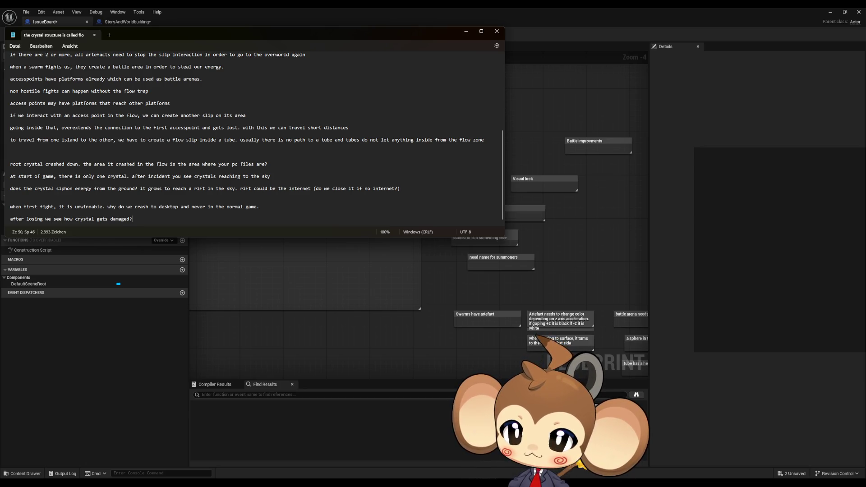
pyautogui.write('?')
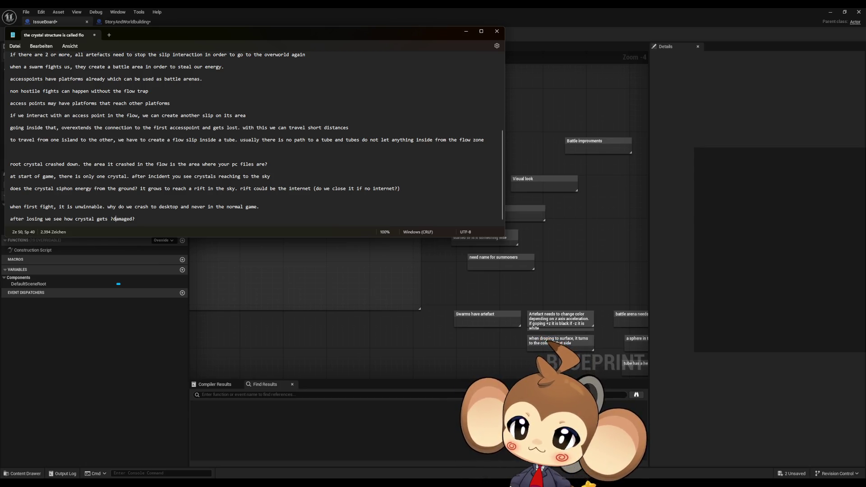
pyautogui.click(10, 219)
pyautogui.click(135, 212)
pyautogui.write('am')
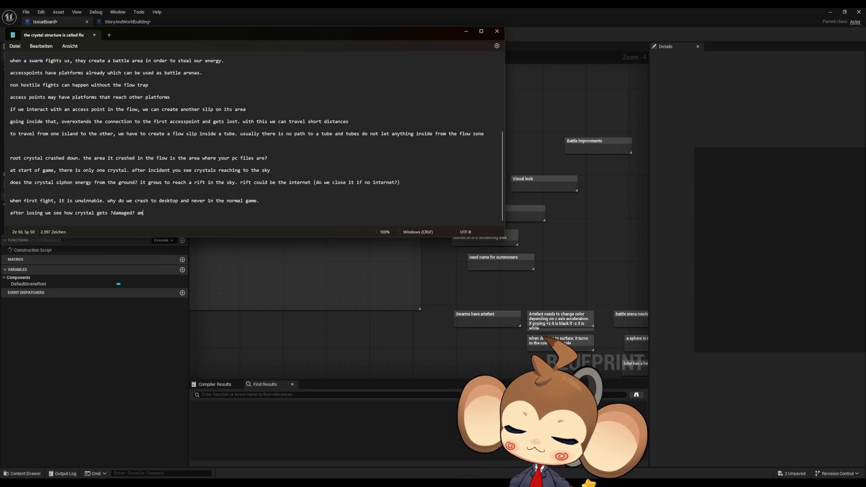
pyautogui.write('nd falls ')
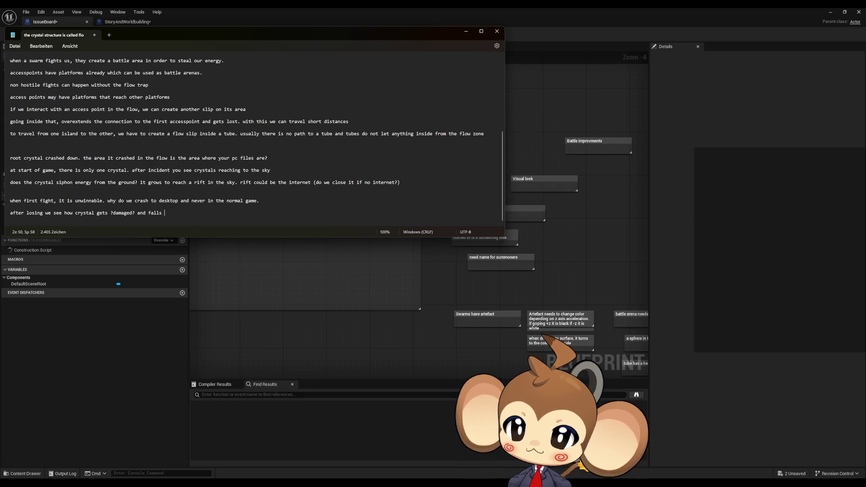
pyautogui.write('into island,')
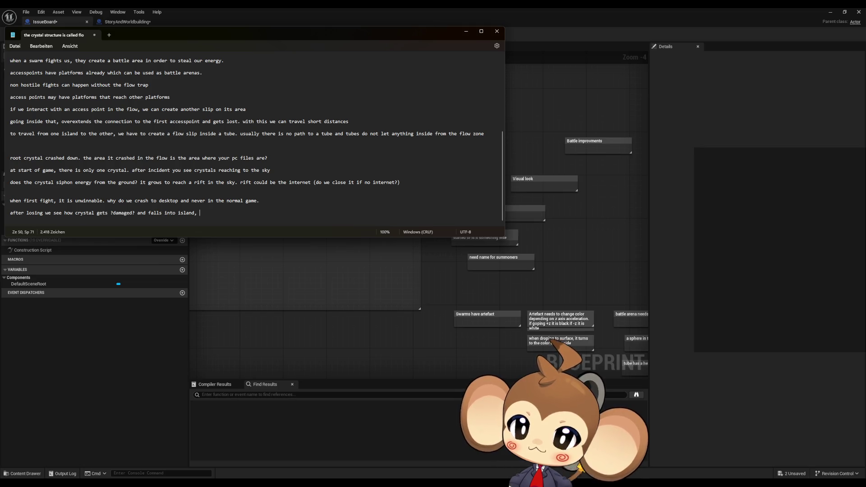
pyautogui.write(' we see ')
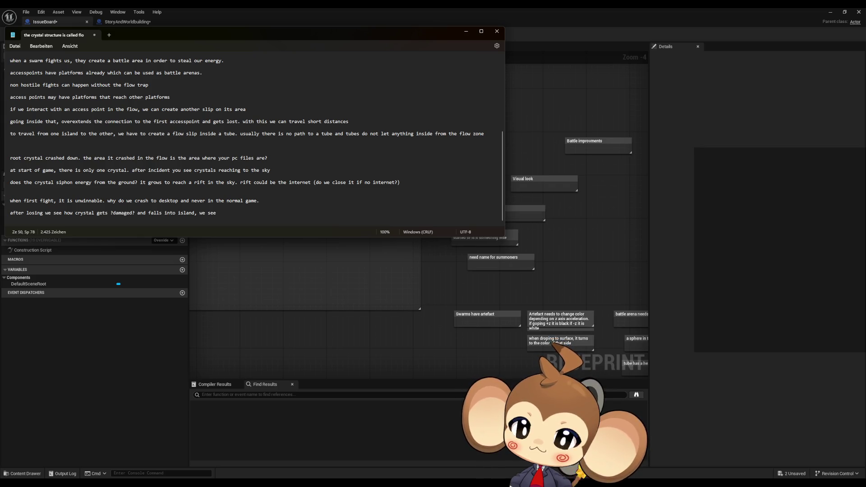
pyautogui.write('explosion')
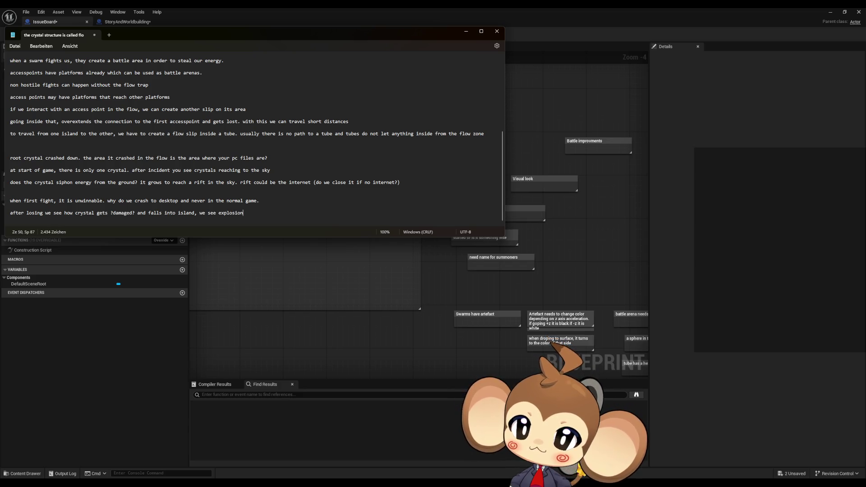
pyautogui.write(' a')
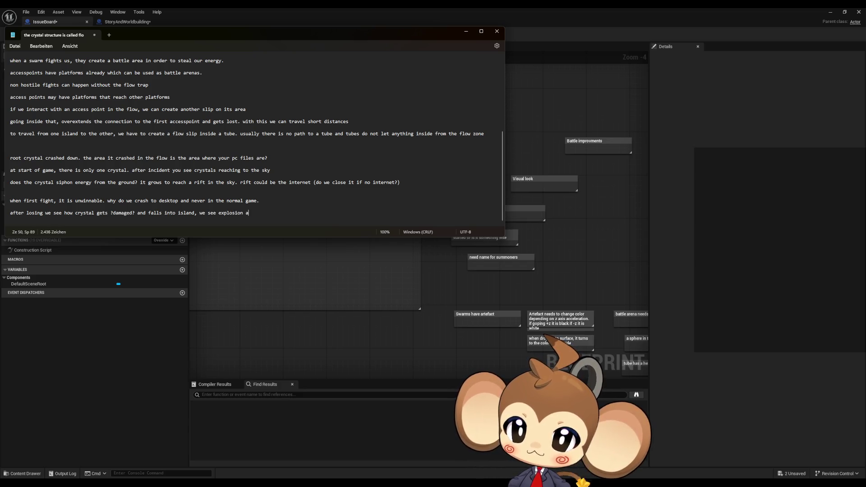
pyautogui.write('nd crash to desktop')
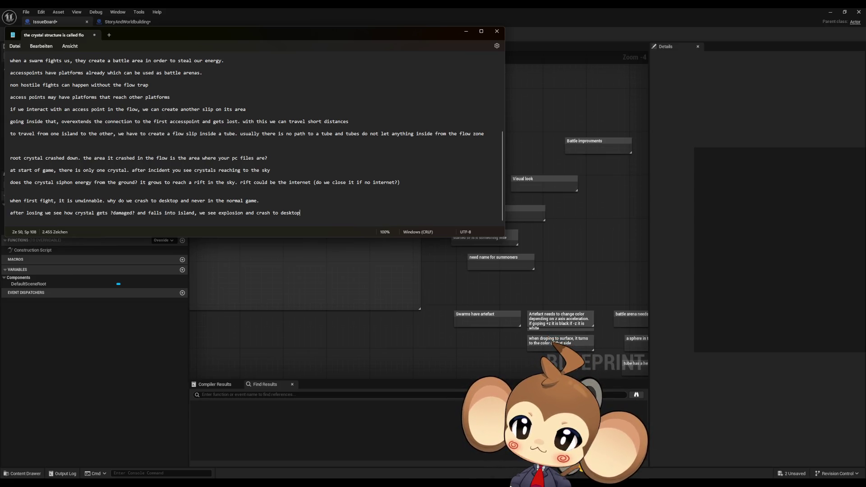
pyautogui.press('Return')
pyautogui.press('Return')
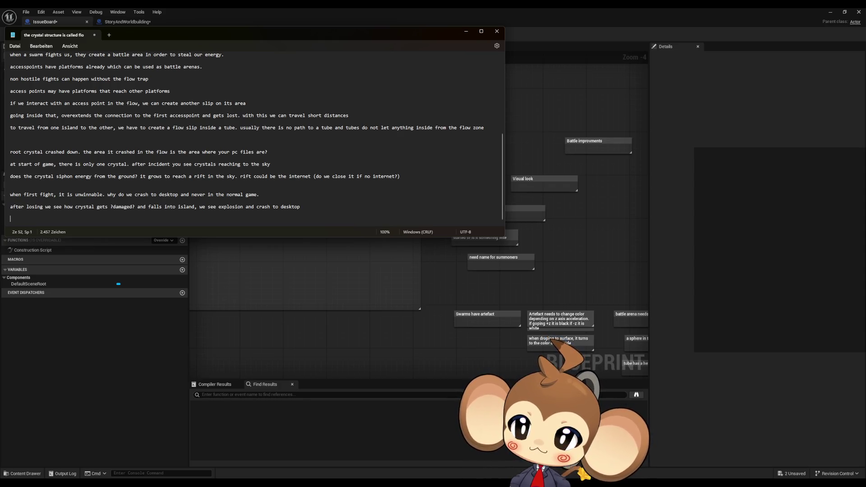
# Step: Add a note: at first we and the crystal are in a void; after losing, are we still there?
pyautogui.write('inth')
pyautogui.press('BackSpace')
pyautogui.press('BackSpace')
pyautogui.press('BackSpace')
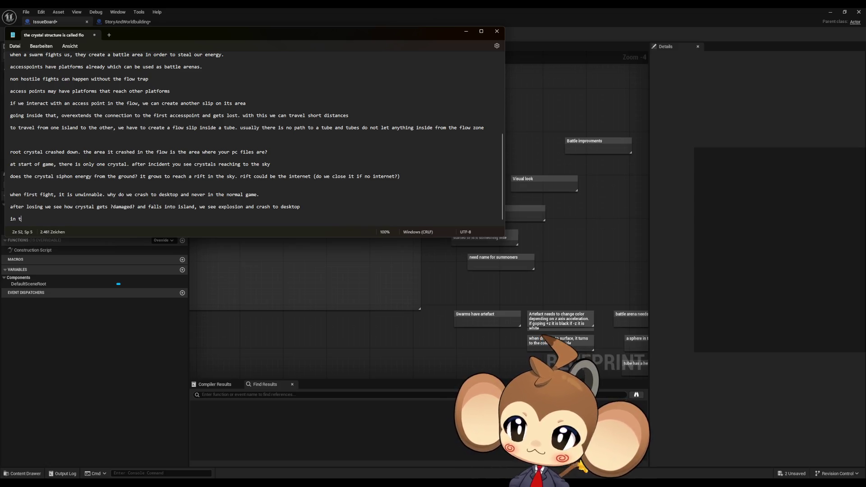
pyautogui.write('at first we are io')
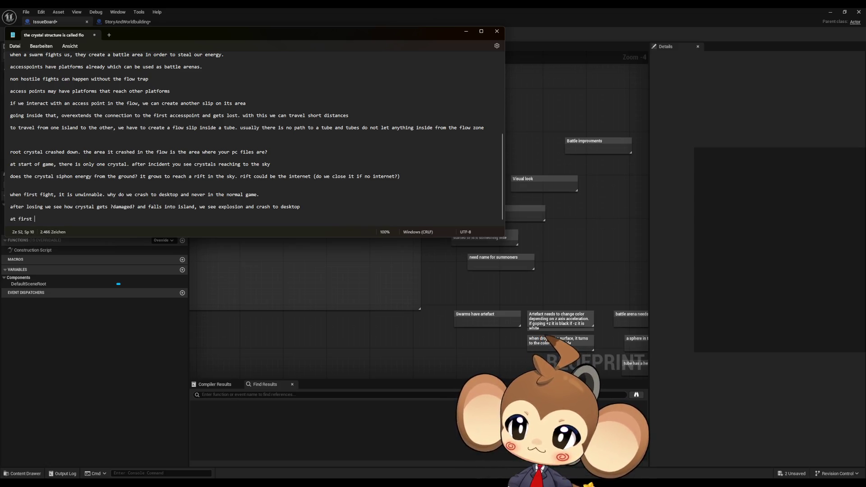
pyautogui.write(' a void,')
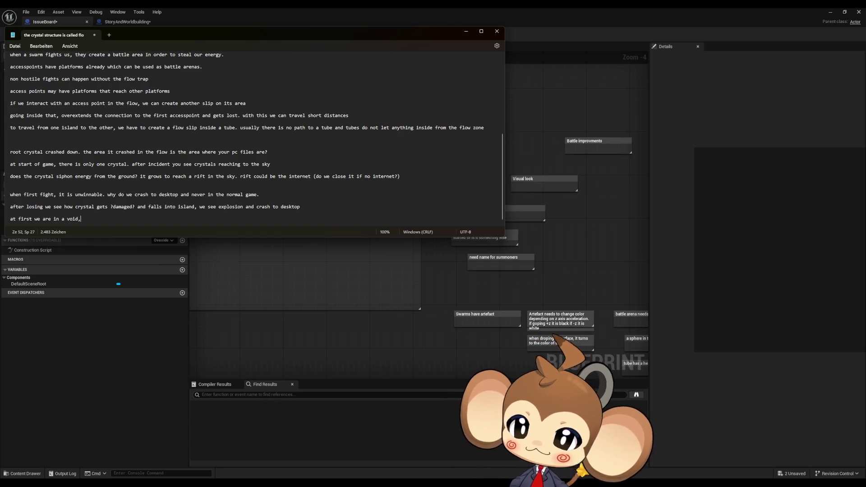
pyautogui.write(' cry')
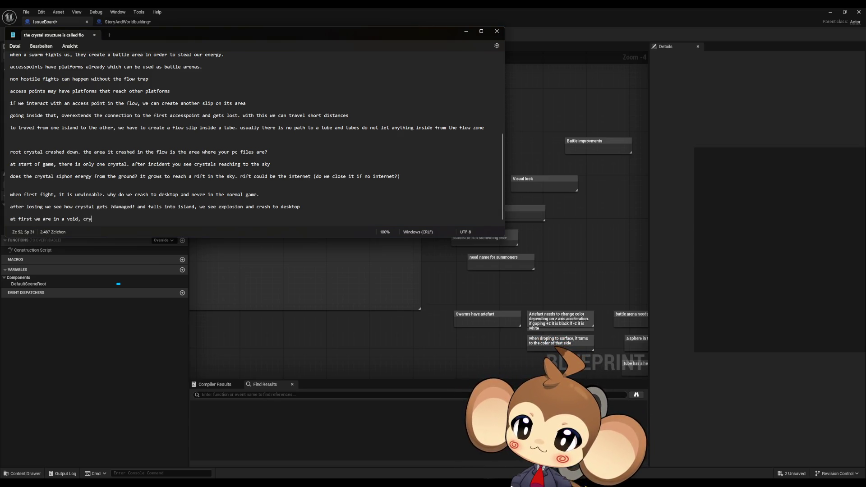
pyautogui.write('stais in a void.')
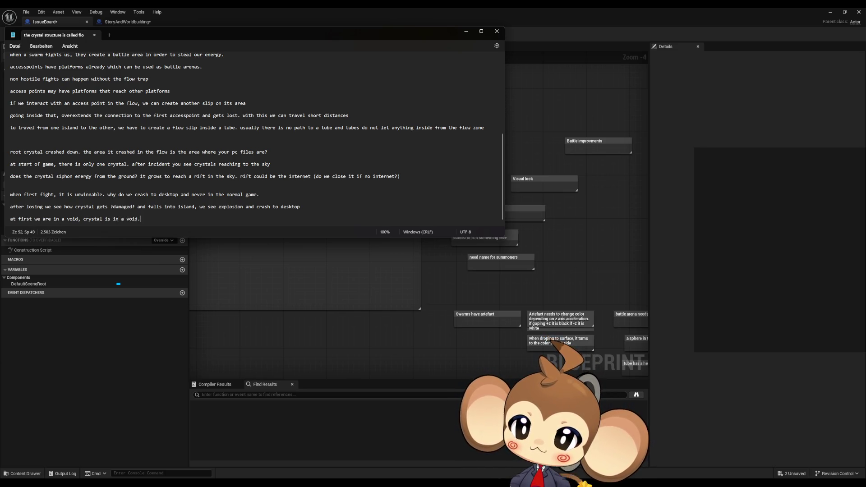
pyautogui.write('when we ')
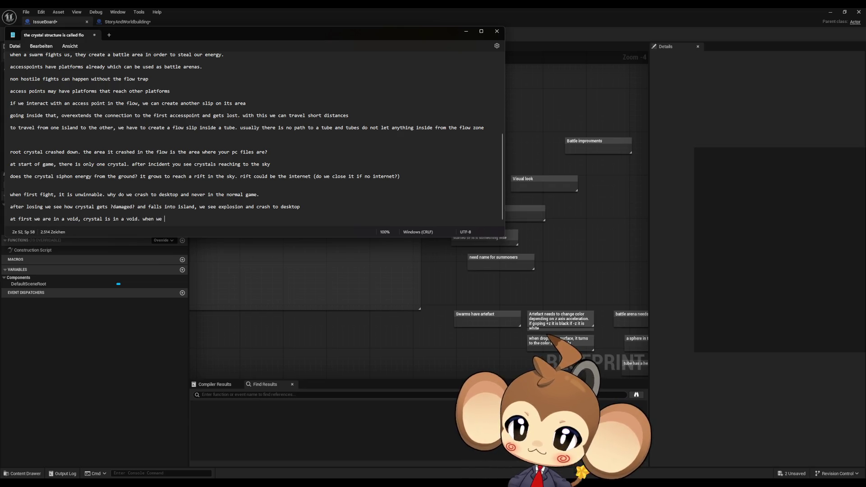
pyautogui.write('lose the f')
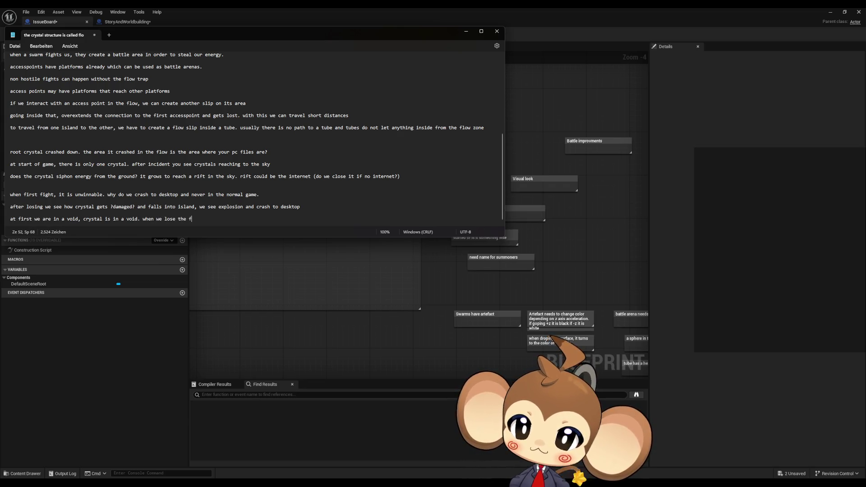
pyautogui.write('ight we are s')
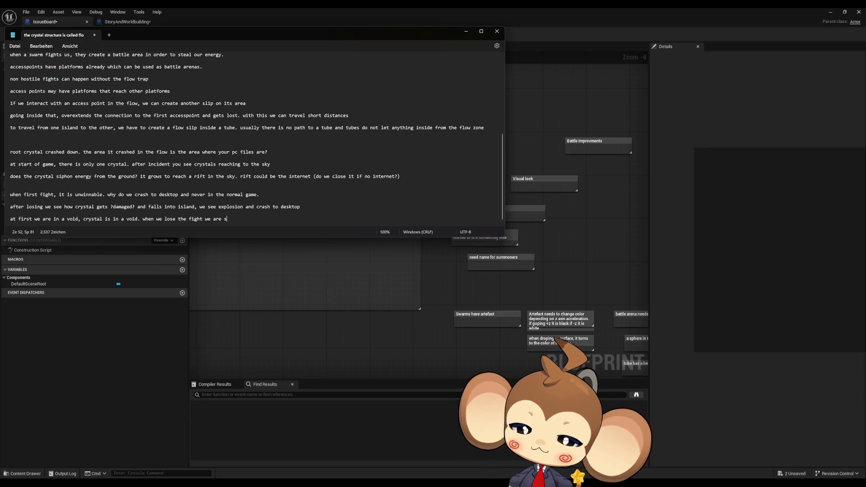
pyautogui.write('till in a void?')
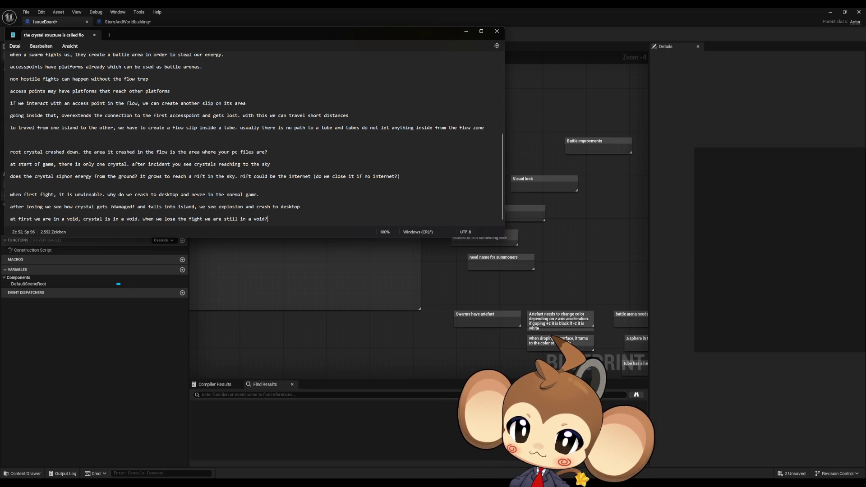
# Step: Add a note: 'antagonist slips us trough to miras world, crashes crystal'
pyautogui.press('Return')
pyautogui.press('Return')
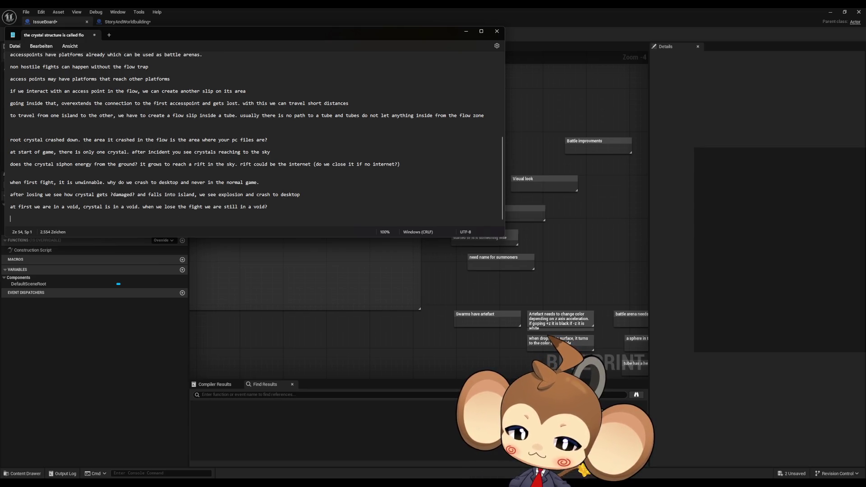
pyautogui.write('antagonist ')
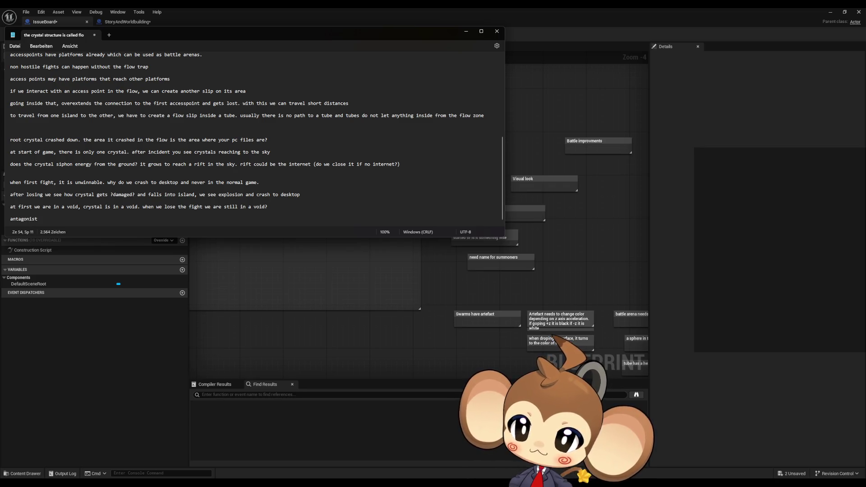
pyautogui.write('slip')
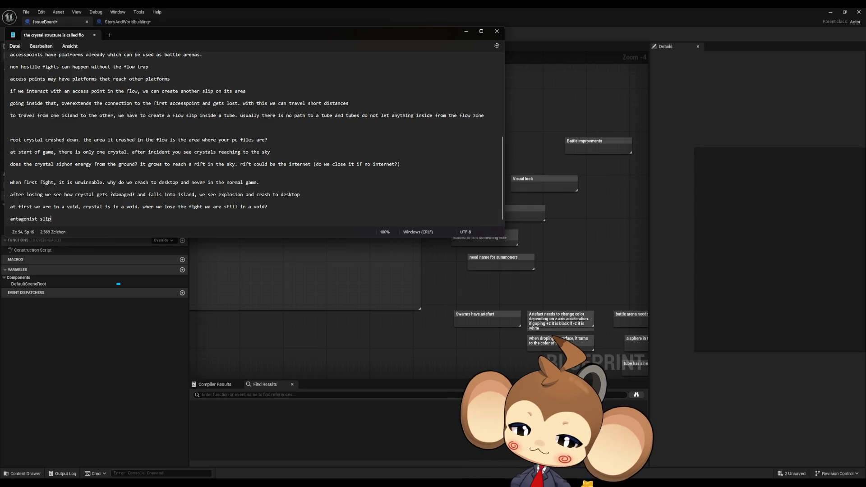
pyautogui.write('s us tro')
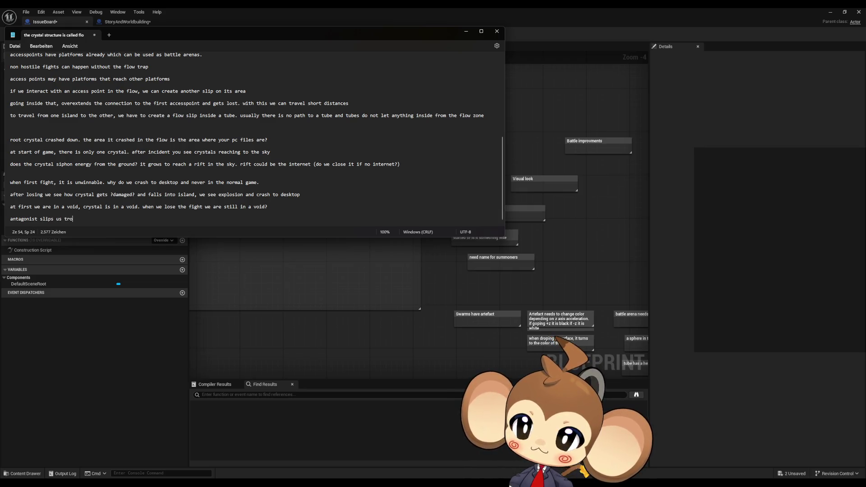
pyautogui.write('ugh to')
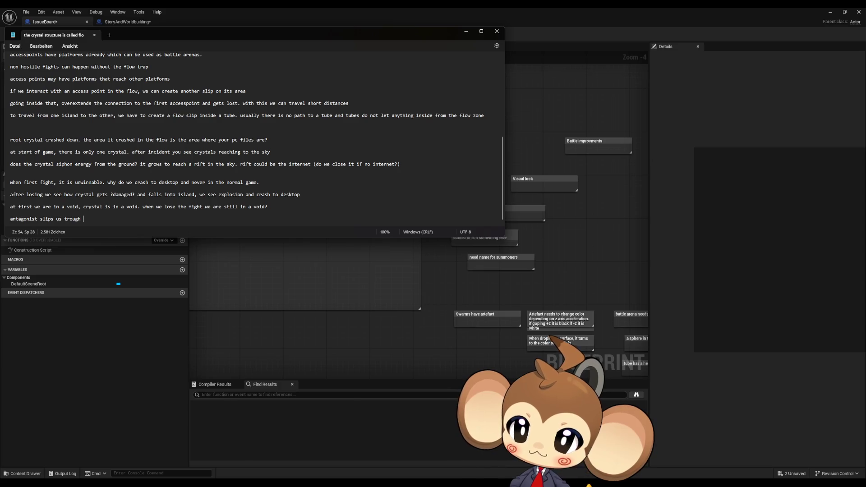
pyautogui.write(' m')
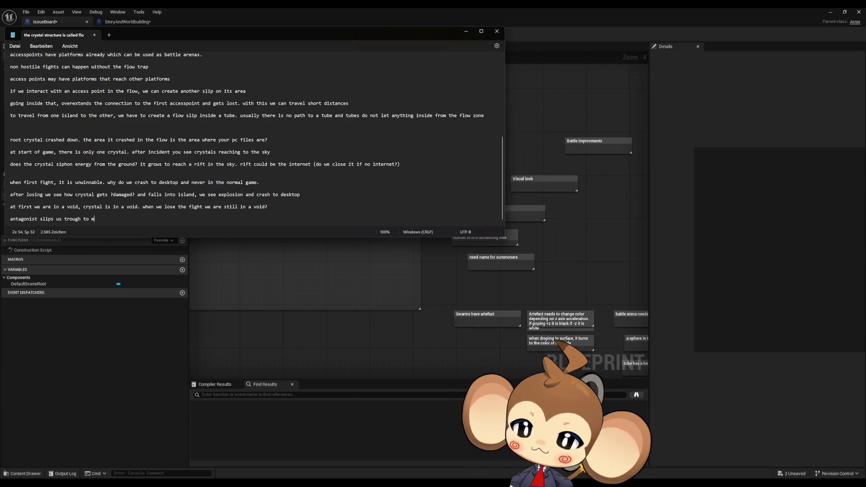
pyautogui.write('iras world')
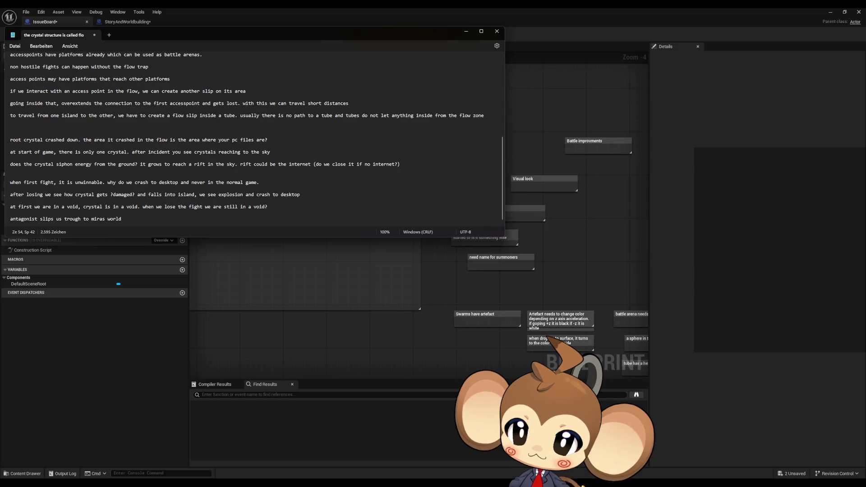
pyautogui.write(', crashes crystal.')
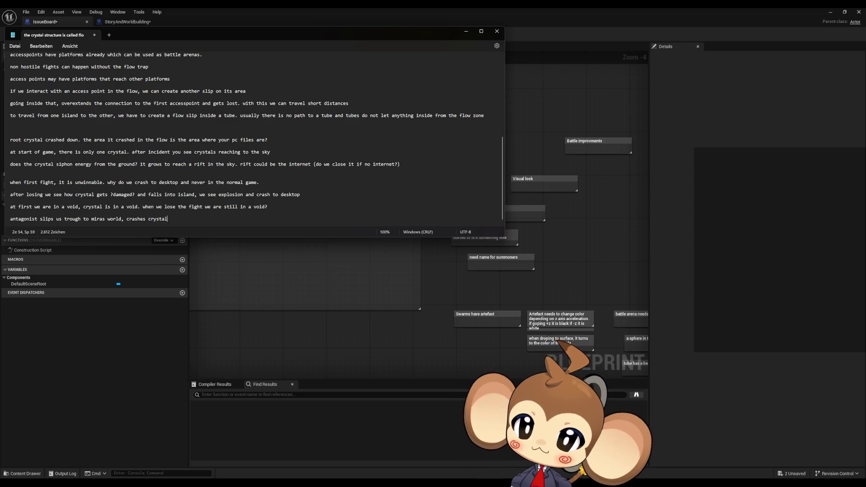
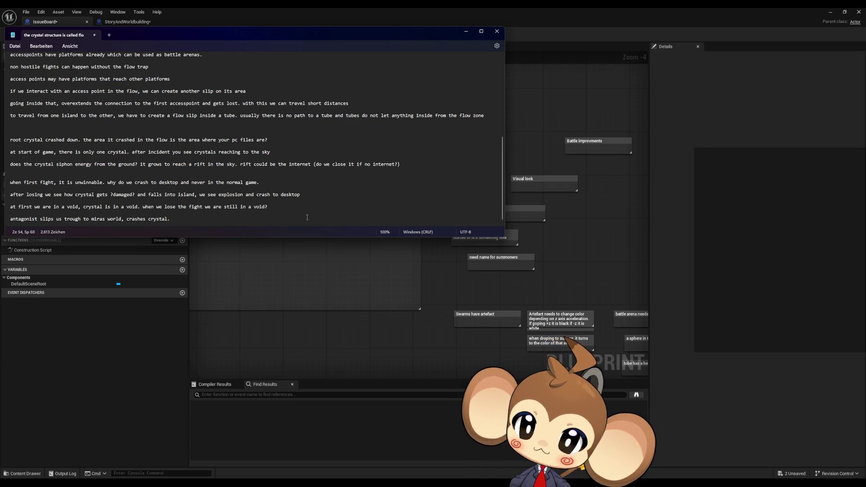
# Step: Add a comment note titled 'make tutorial to explain element switch' in an empty spot of the issue board
pyautogui.click(477, 240)
pyautogui.scroll(5, 327, 189)
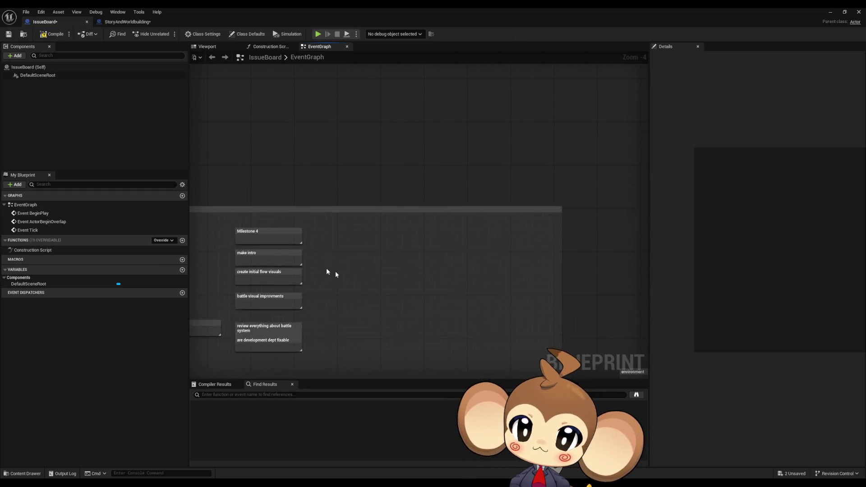
pyautogui.moveTo(331, 266); pyautogui.dragTo(399, 250)
pyautogui.press('c')
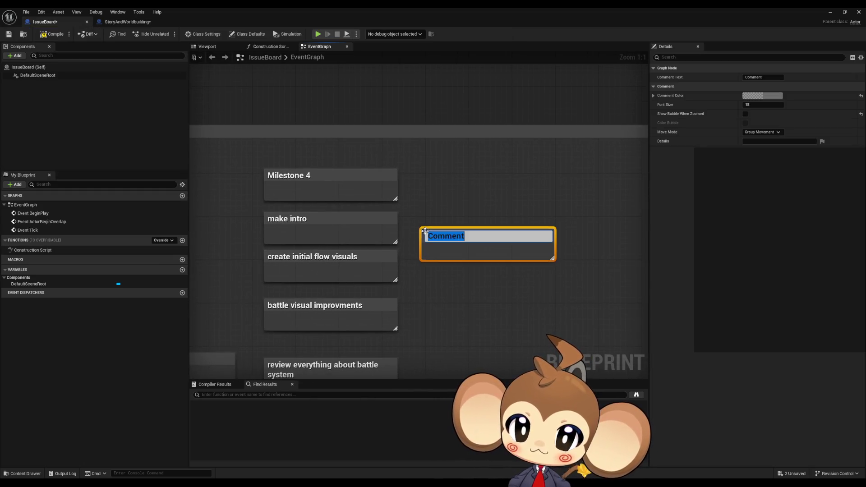
pyautogui.press('BackSpace')
pyautogui.write('tut')
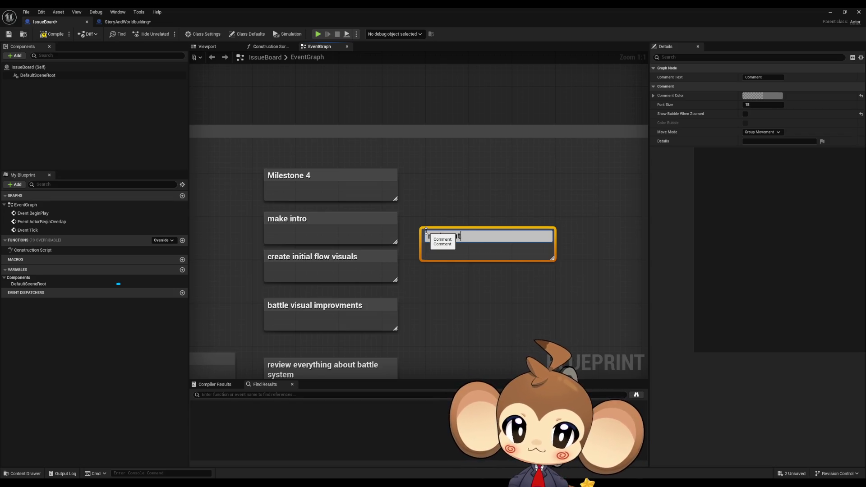
pyautogui.write('orial to explain')
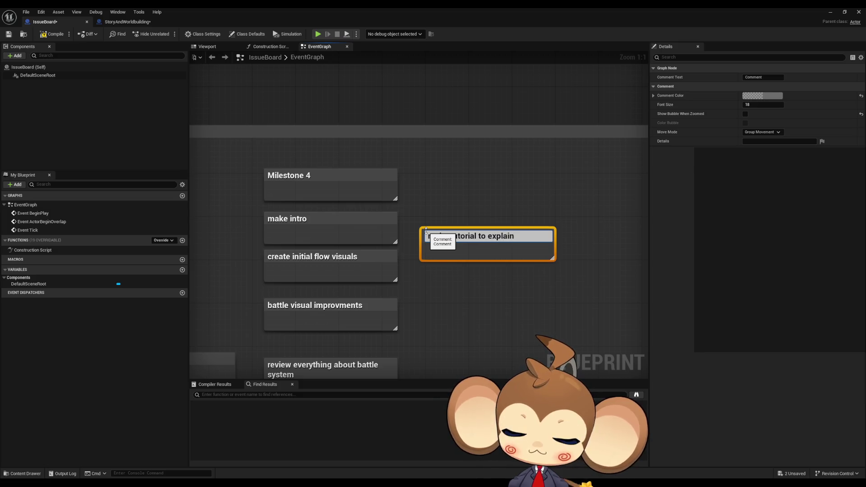
pyautogui.write(' element')
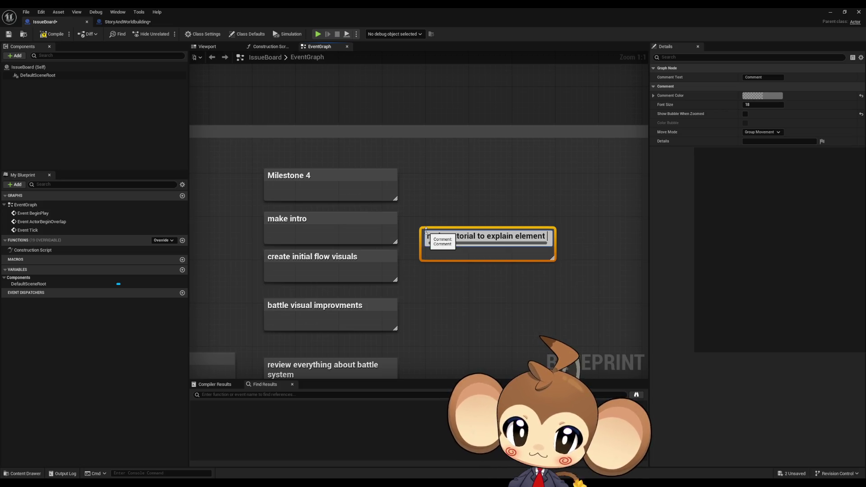
pyautogui.write(' s')
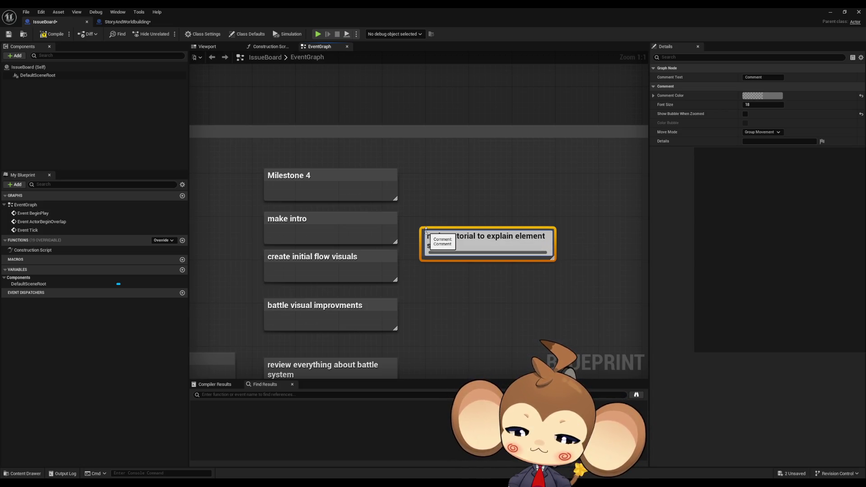
pyautogui.write('witch')
pyautogui.press('Return')
pyautogui.click(538, 217)
pyautogui.moveTo(537, 217)
pyautogui.mouseDown()
pyautogui.moveTo(527, 235)
pyautogui.moveTo(483, 214)
pyautogui.mouseUp()
pyautogui.moveTo(397, 238); pyautogui.dragTo(499, 233)
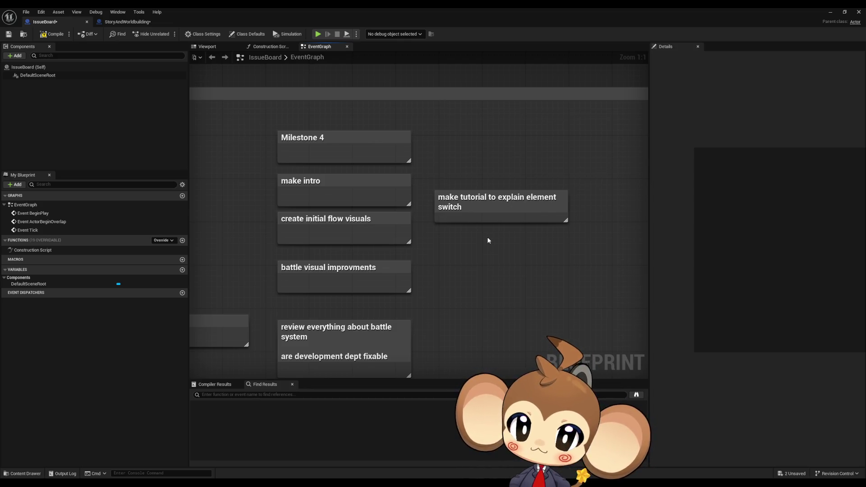
pyautogui.moveTo(488, 237); pyautogui.dragTo(468, 241)
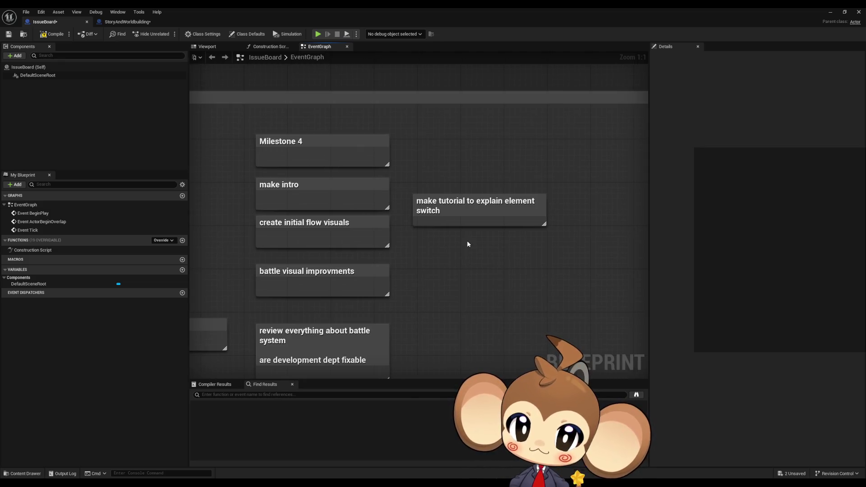
pyautogui.moveTo(467, 244); pyautogui.dragTo(446, 246)
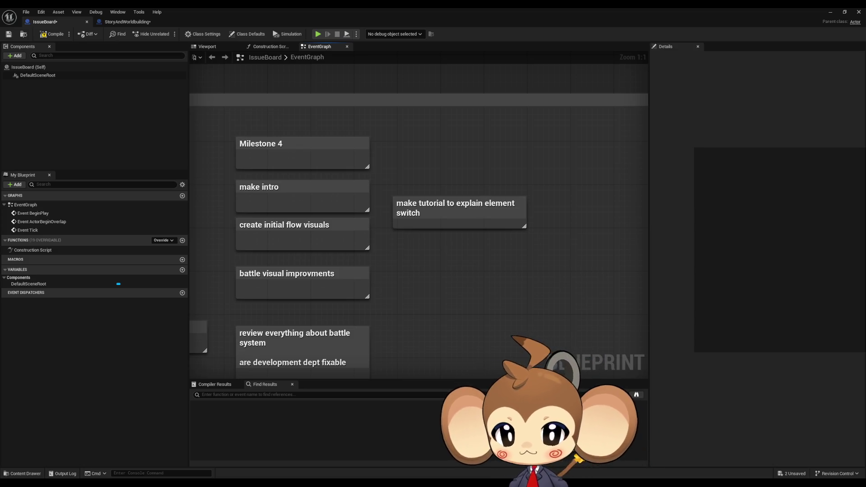
pyautogui.hotkey('alt', 'Tab')
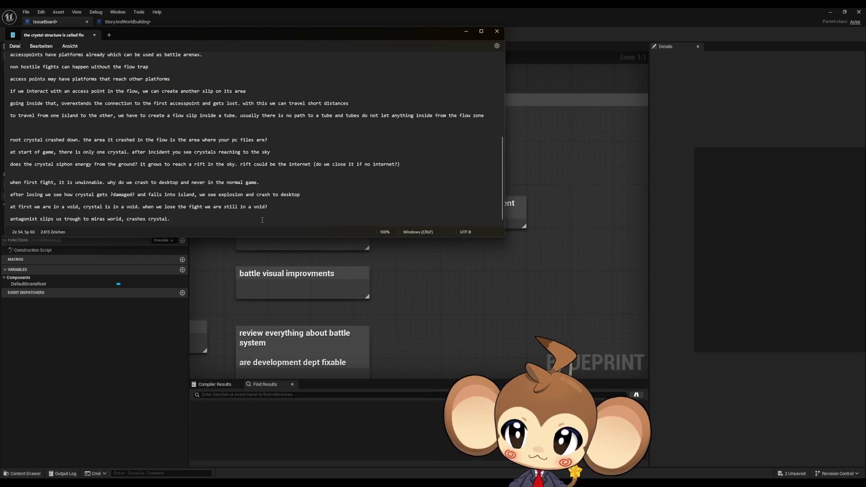
# Step: Place the cursor on the empty line after the Notepad story notes
pyautogui.click(246, 223)
# Step: Note that the console shows creation and an error, then ask who builds the crystal and who we fight
pyautogui.press('Return')
pyautogui.press('Return')
pyautogui.press('Return')
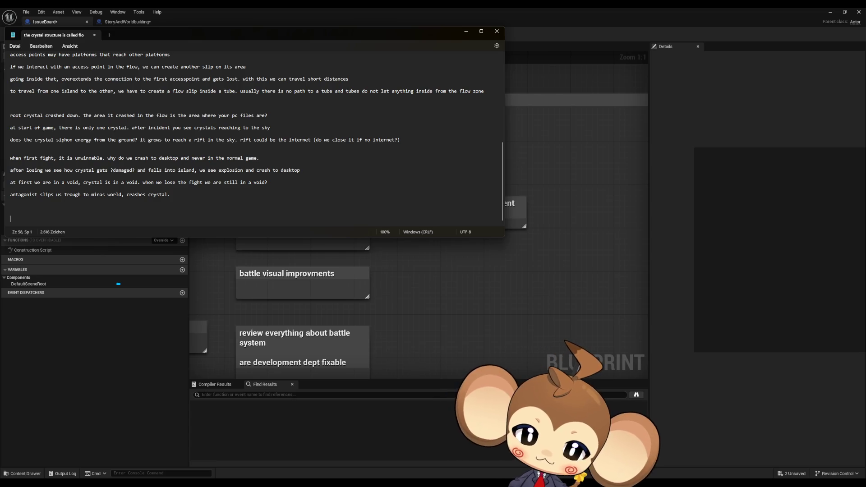
pyautogui.write('console ')
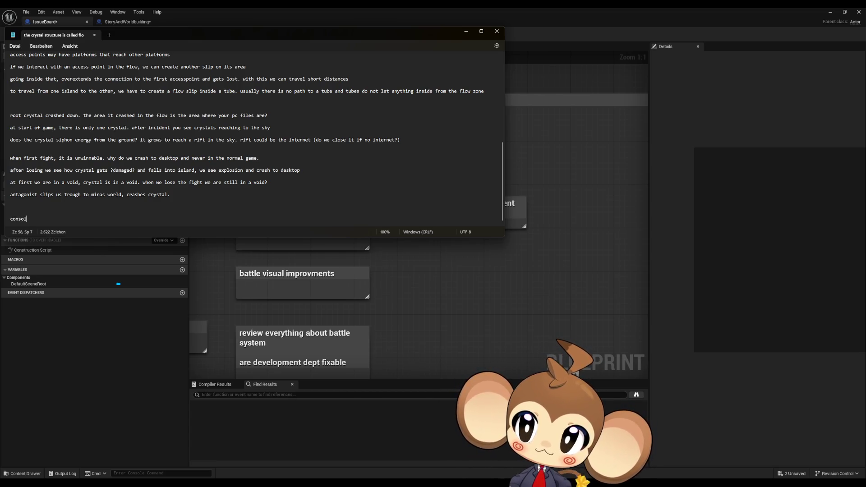
pyautogui.write('shows cre')
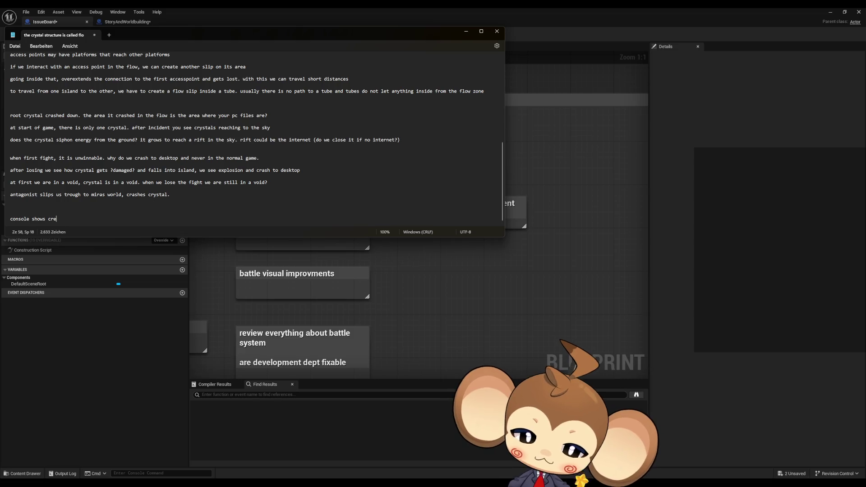
pyautogui.write('ation, ')
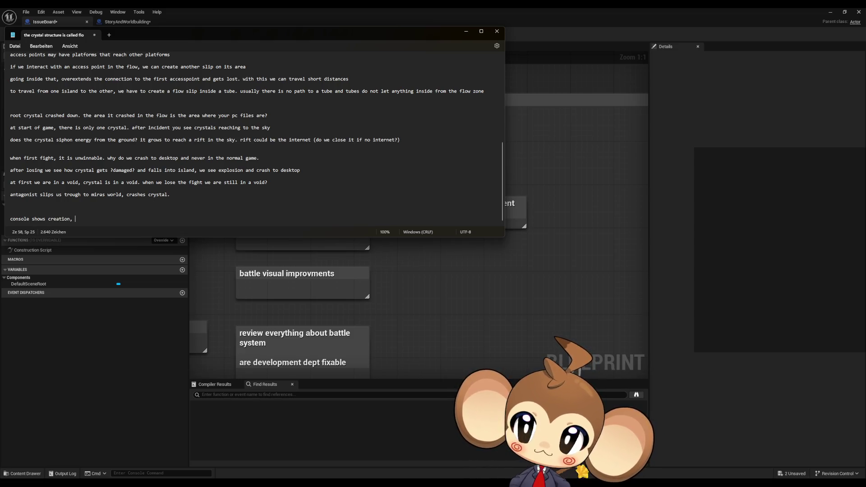
pyautogui.write('some error a')
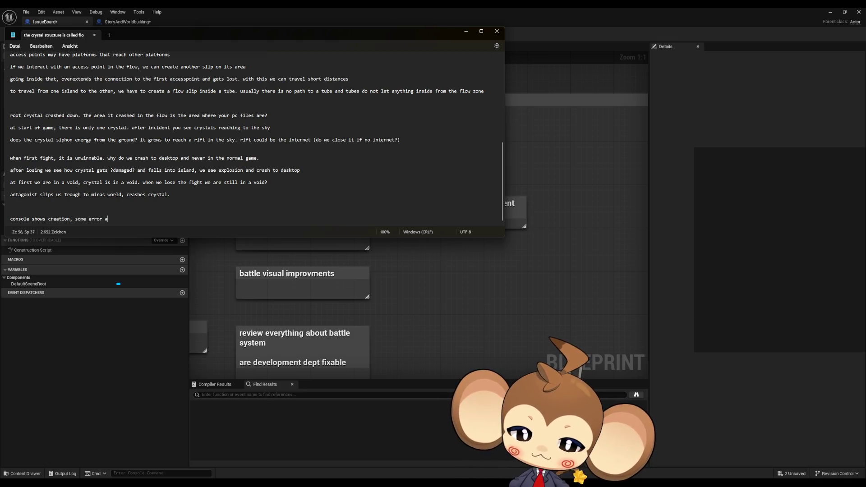
pyautogui.write('ppear a')
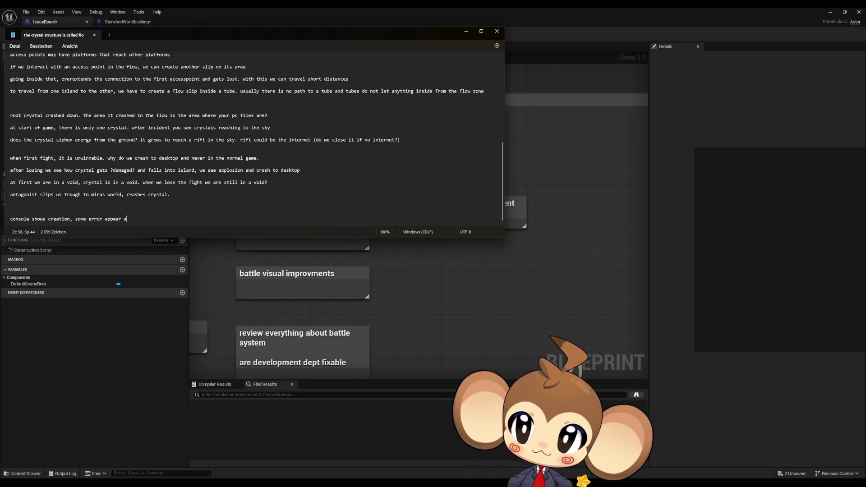
pyautogui.write('nd wants us to acce')
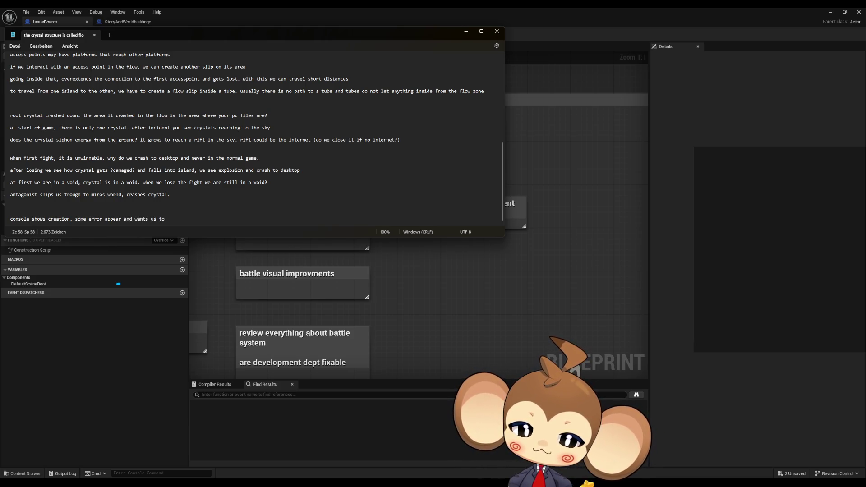
pyautogui.write('s')
pyautogui.press('Return')
pyautogui.press('Return')
pyautogui.write('we ac')
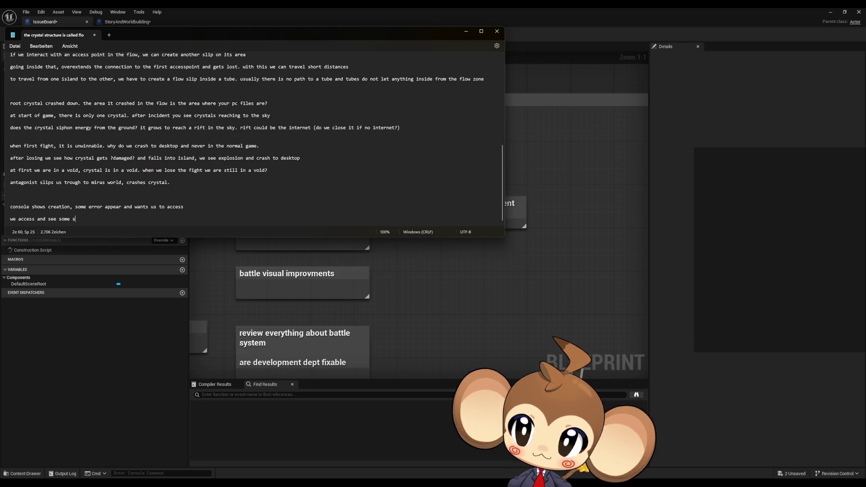
pyautogui.write('tem building the crystal? ')
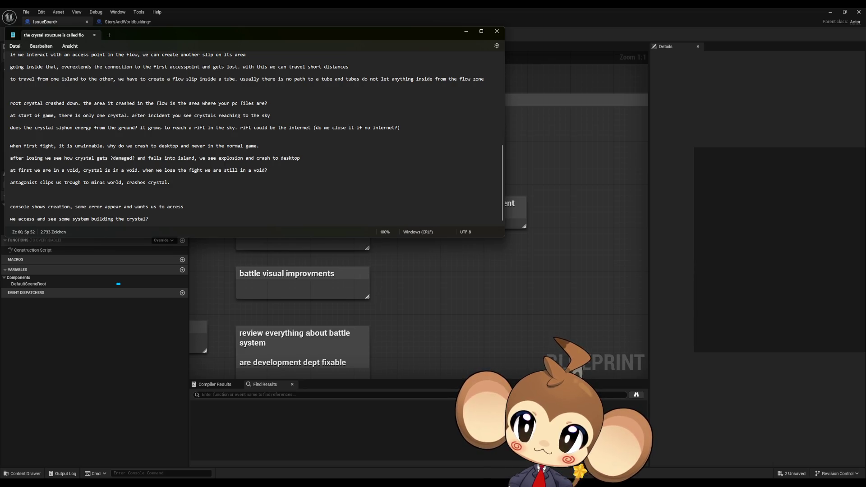
pyautogui.write('d')
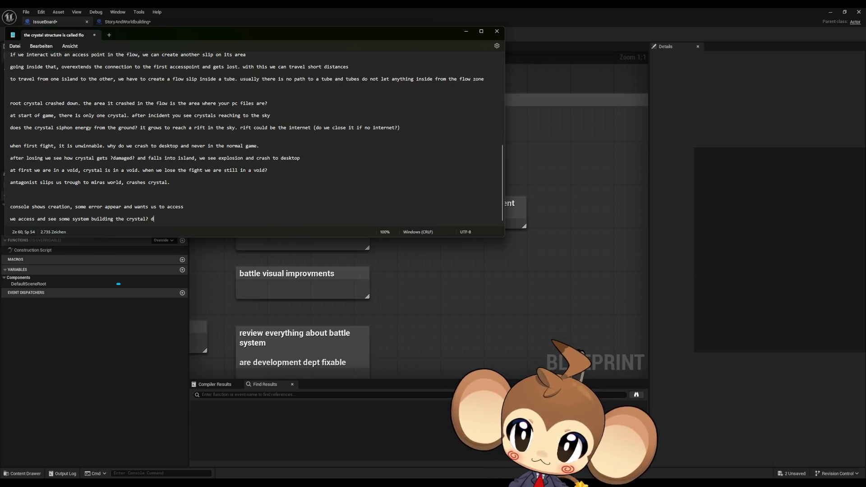
pyautogui.write('oes it')
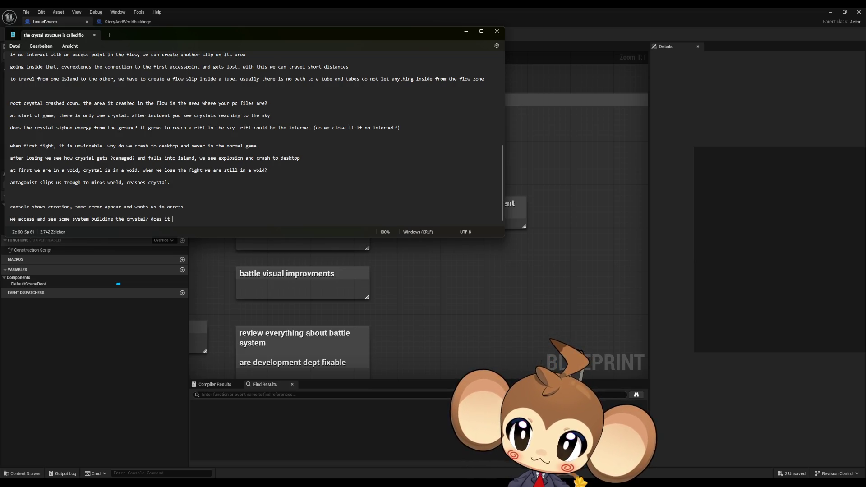
pyautogui.write(' make us')
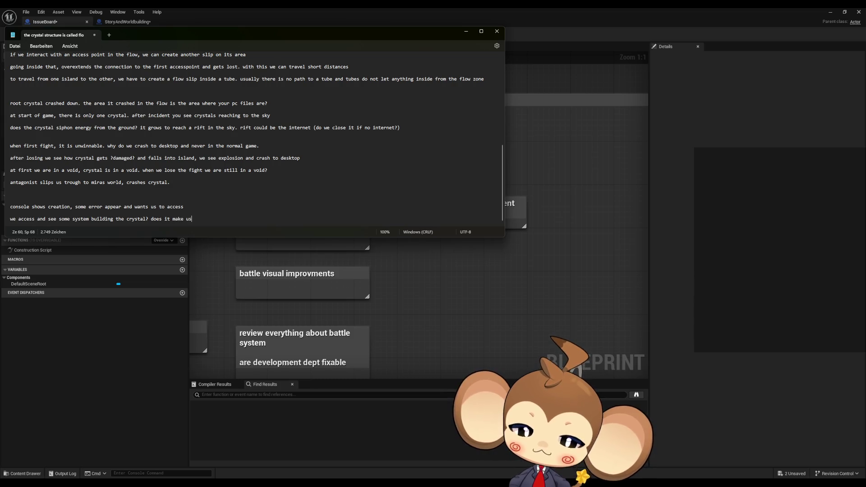
pyautogui.write(' help?')
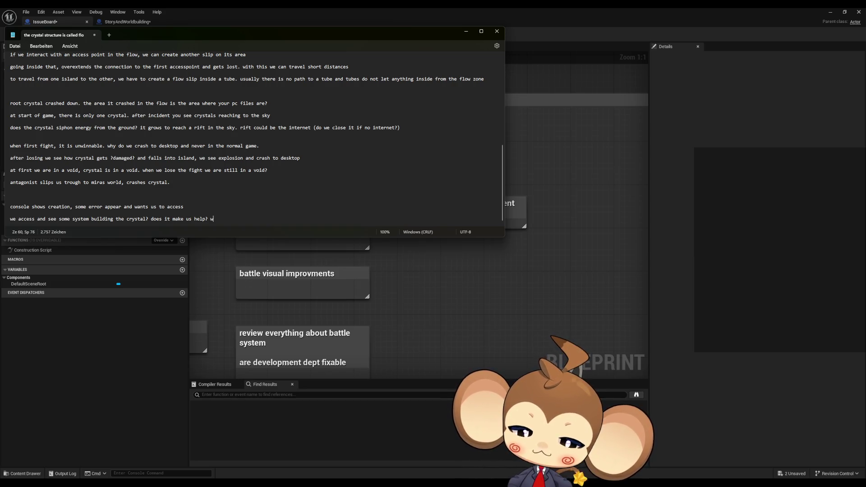
pyautogui.write(' who do we f')
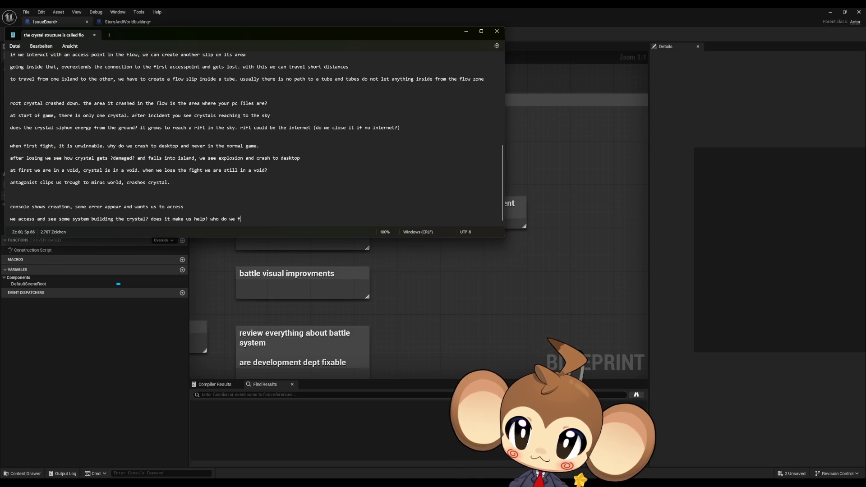
pyautogui.write('ight')
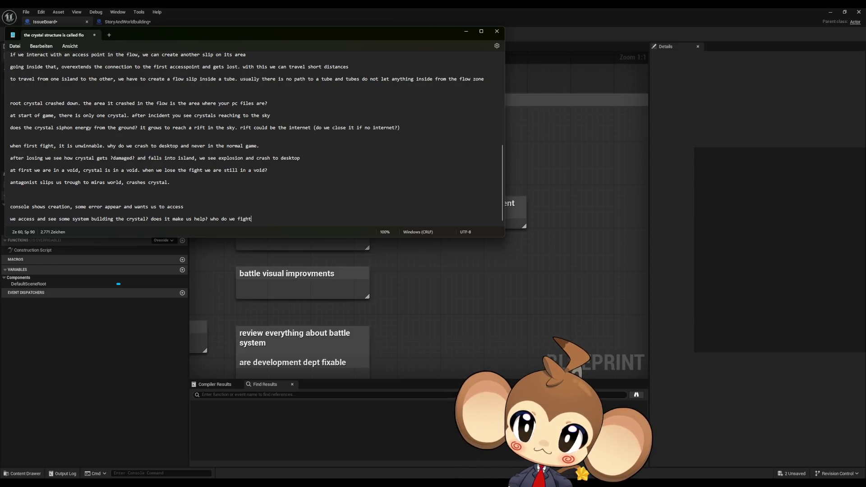
pyautogui.write('?')
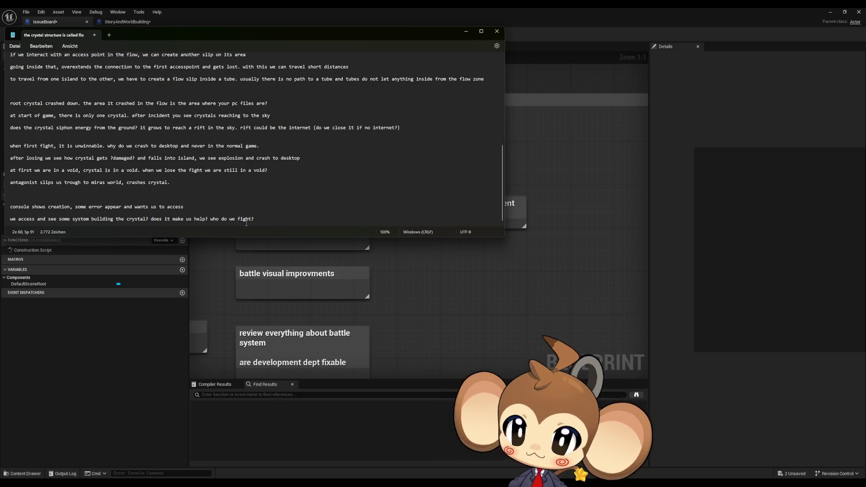
pyautogui.press('Return')
pyautogui.press('Return')
pyautogui.press('Return')
# Step: Write that a friend wants us to test a self-building game and substitute for an unfinished AI agent
pyautogui.write('friend wants us ')
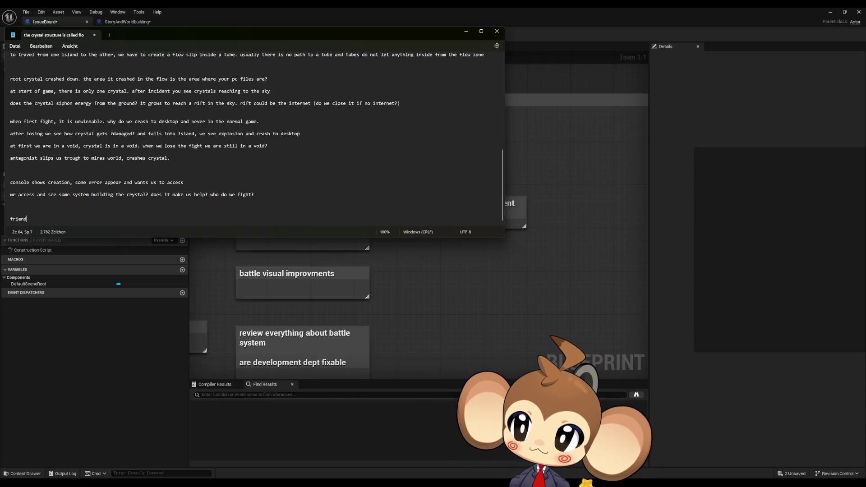
pyautogui.write('to test ')
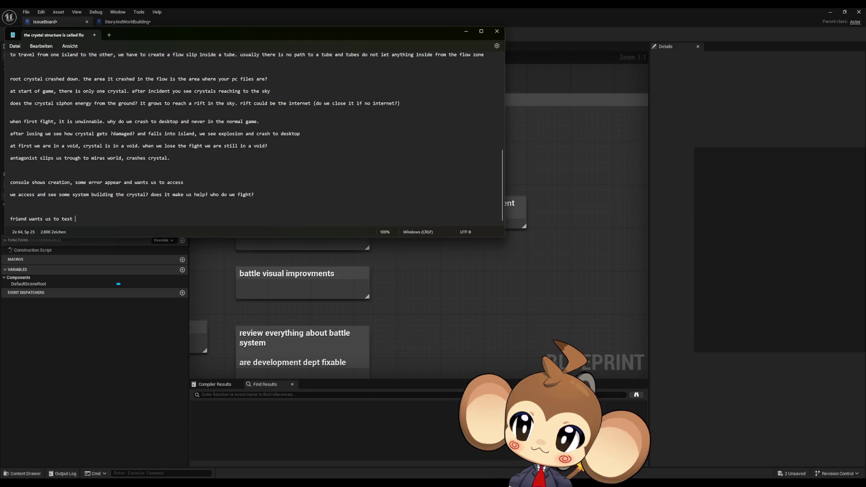
pyautogui.write('a new')
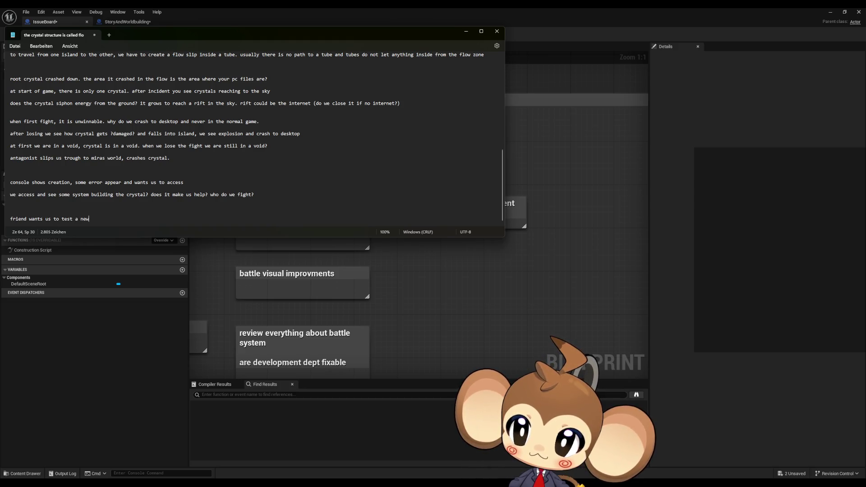
pyautogui.write(' kind of ga')
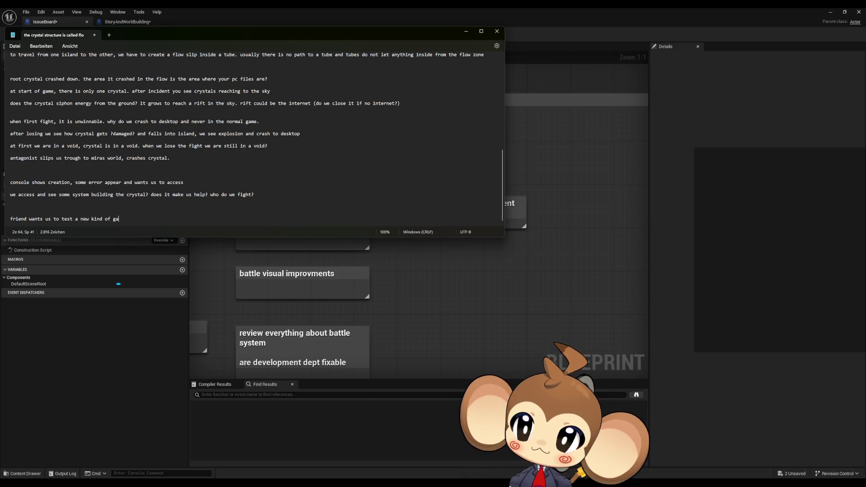
pyautogui.write('me tat')
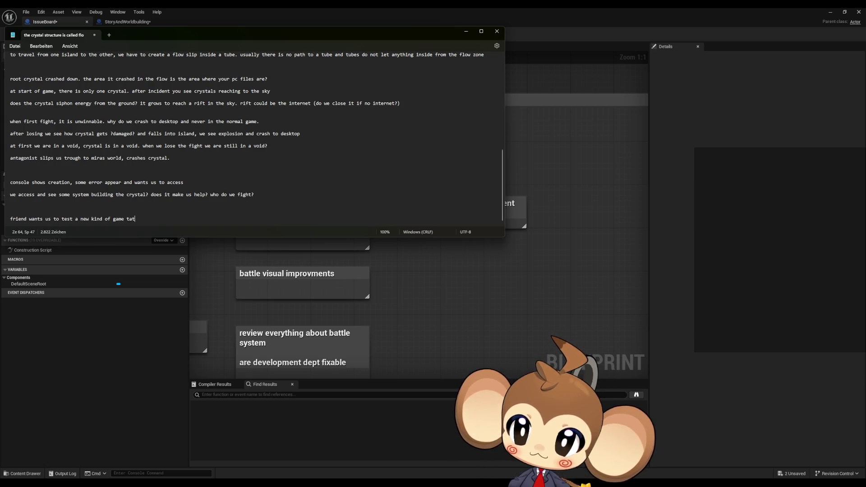
pyautogui.press('BackSpace')
pyautogui.press('BackSpace')
pyautogui.write('h')
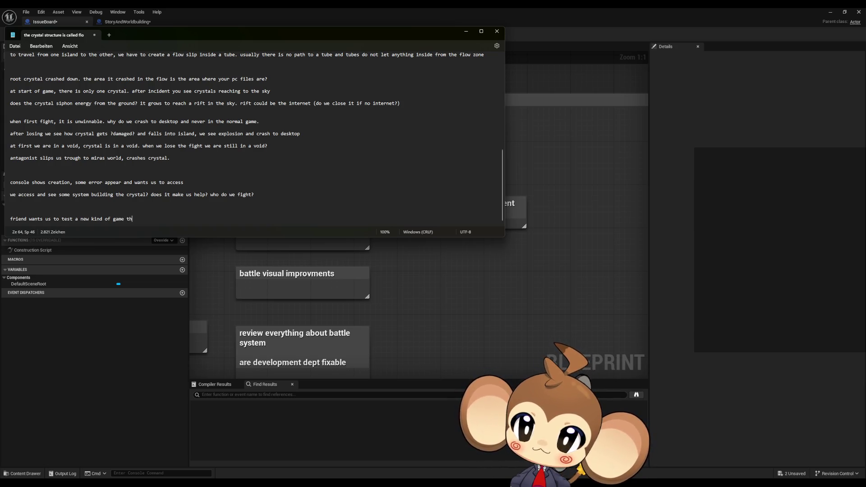
pyautogui.write('at builds itself. ')
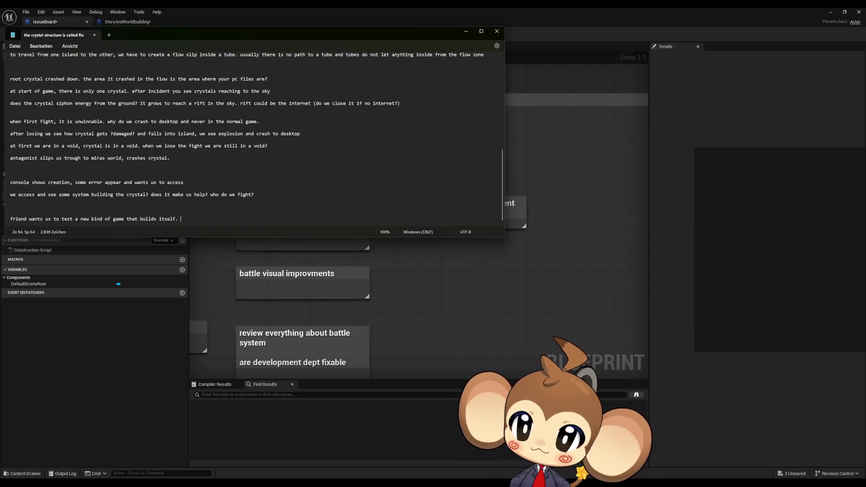
pyautogui.write('he did not finish the')
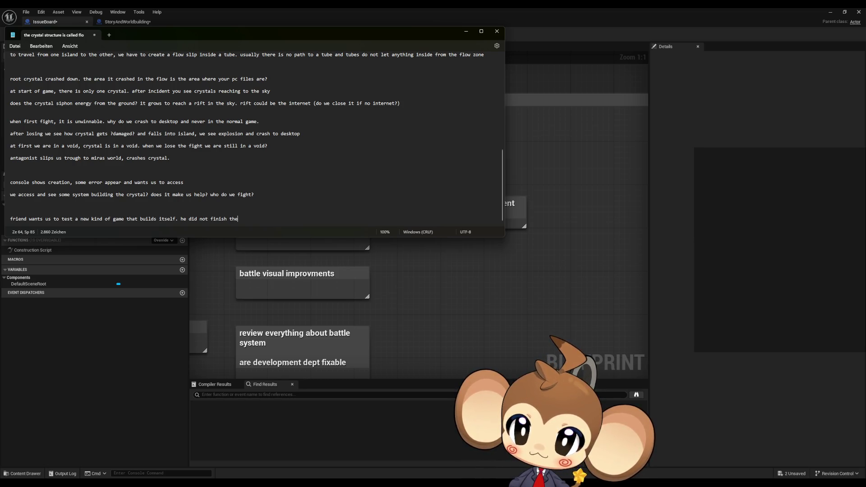
pyautogui.press('BackSpace')
pyautogui.press('BackSpace')
pyautogui.press('BackSpace')
pyautogui.write('one of t')
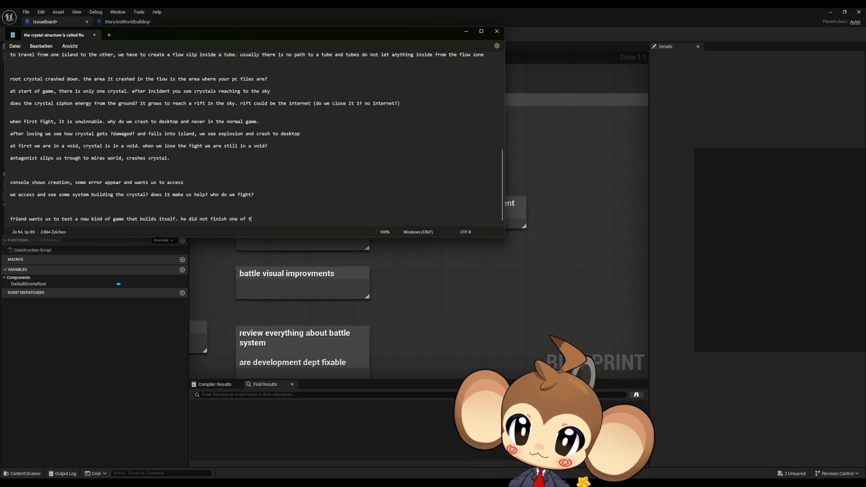
pyautogui.write('he AI age')
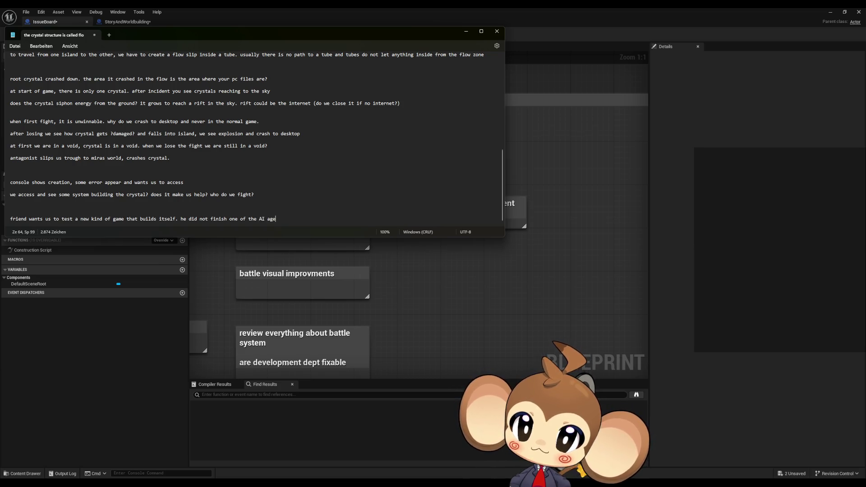
pyautogui.write('nsts and ')
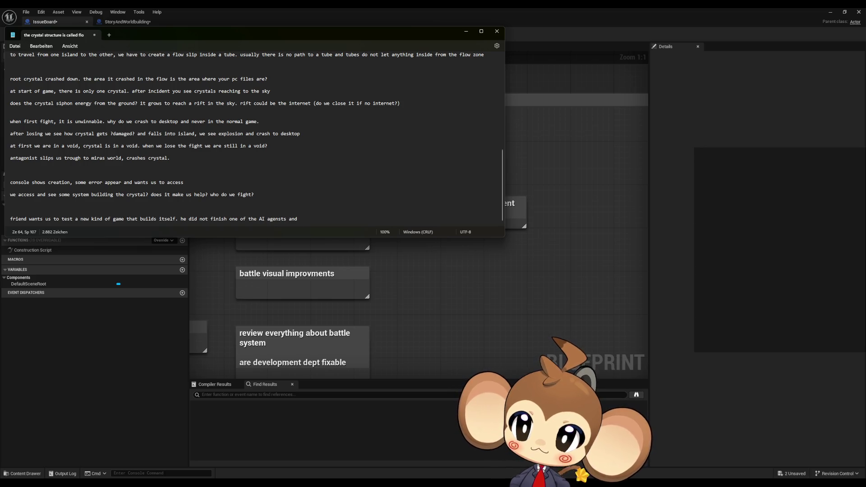
pyautogui.write('want s')
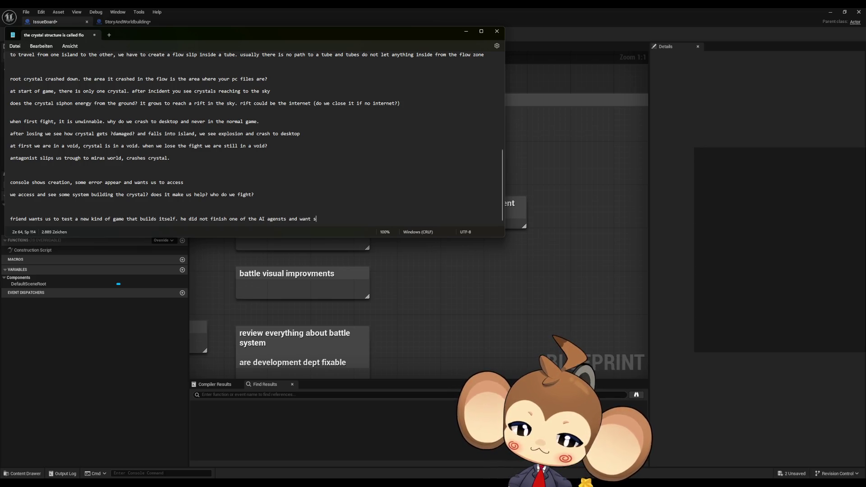
pyautogui.press('BackSpace')
pyautogui.press('BackSpace')
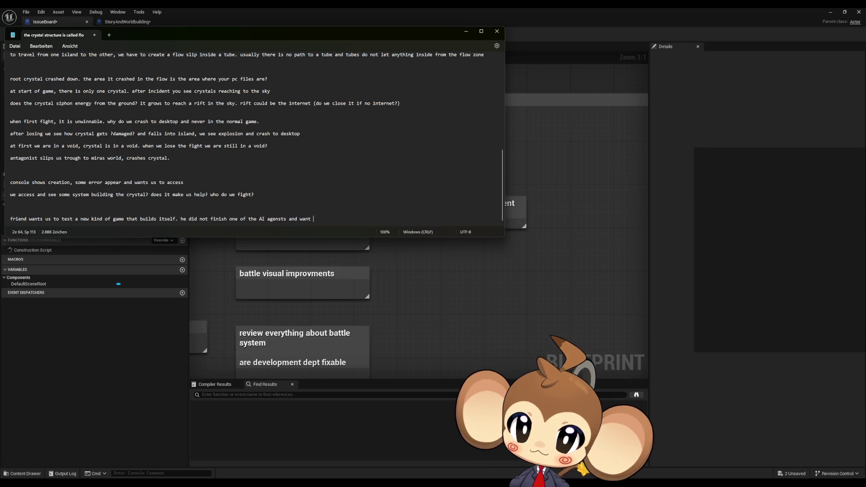
pyautogui.write('s usto')
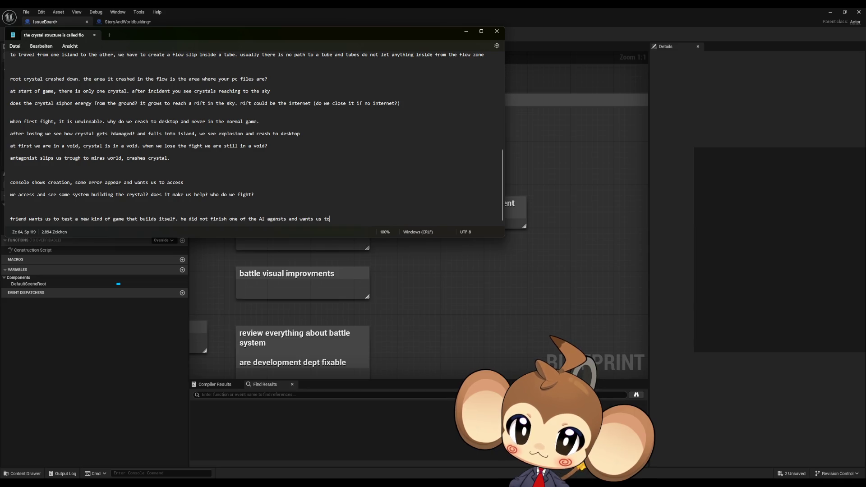
pyautogui.write(' sus')
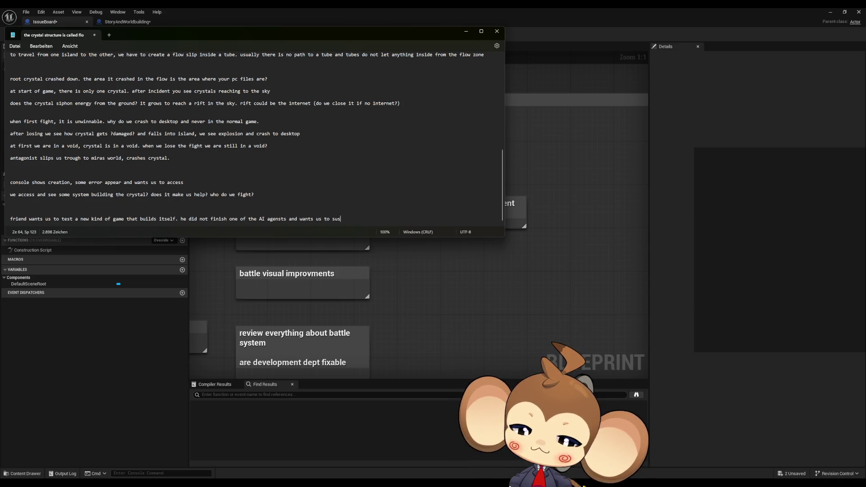
pyautogui.write('bst')
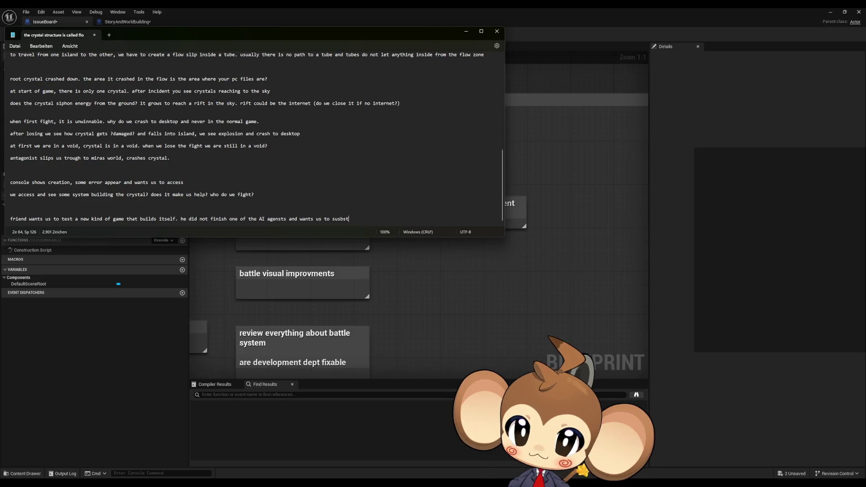
pyautogui.write('itude as ')
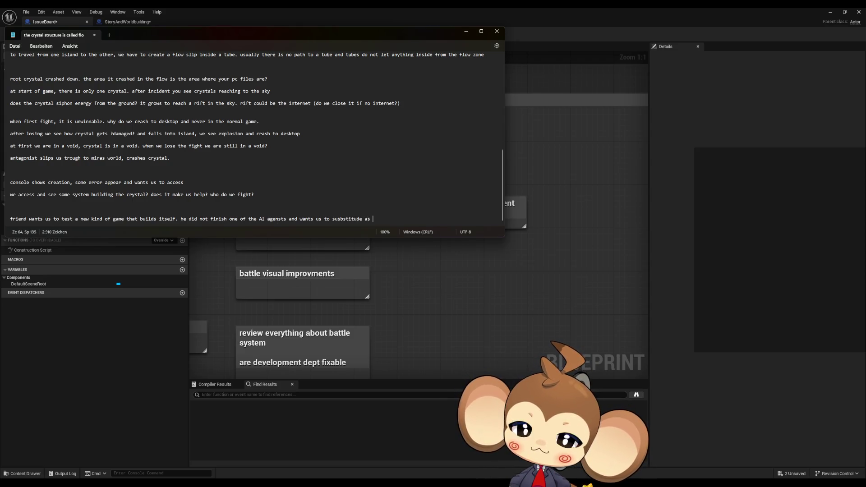
pyautogui.write('an ai agens')
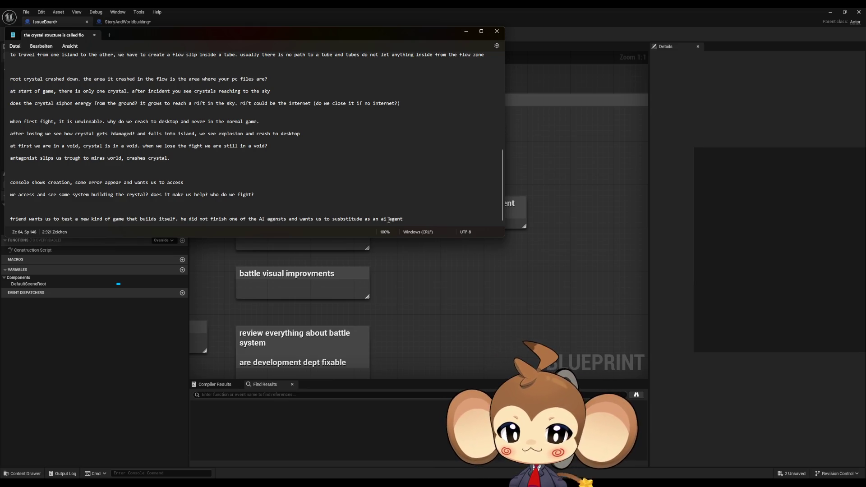
# Step: Change the friend note's ending to 'the missing ai agent' and start a new line below
pyautogui.moveTo(381, 219); pyautogui.dragTo(406, 219)
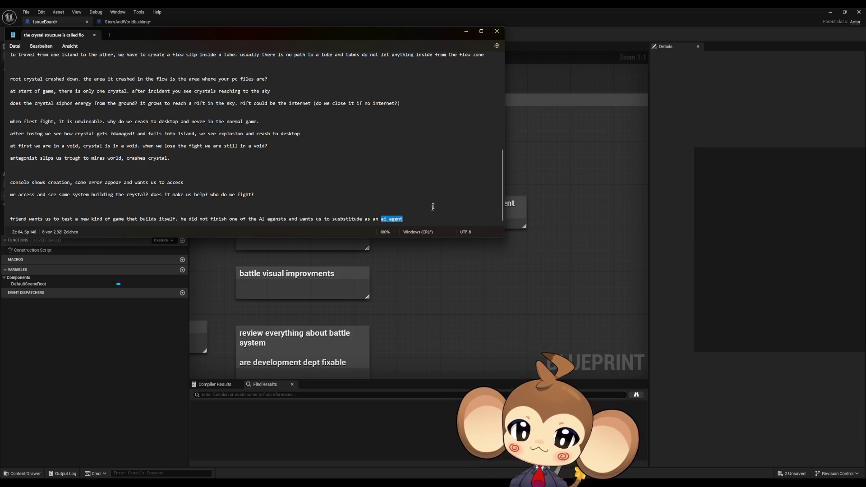
pyautogui.click(419, 216)
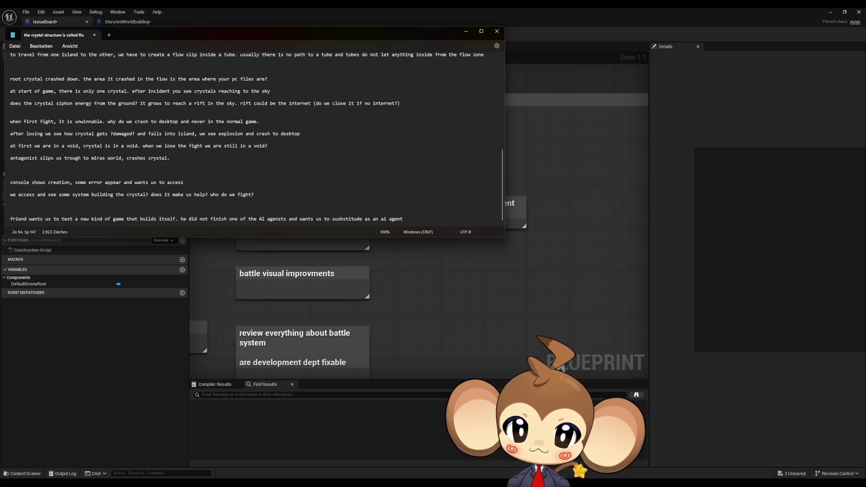
pyautogui.press('BackSpace')
pyautogui.press('BackSpace')
pyautogui.press('BackSpace')
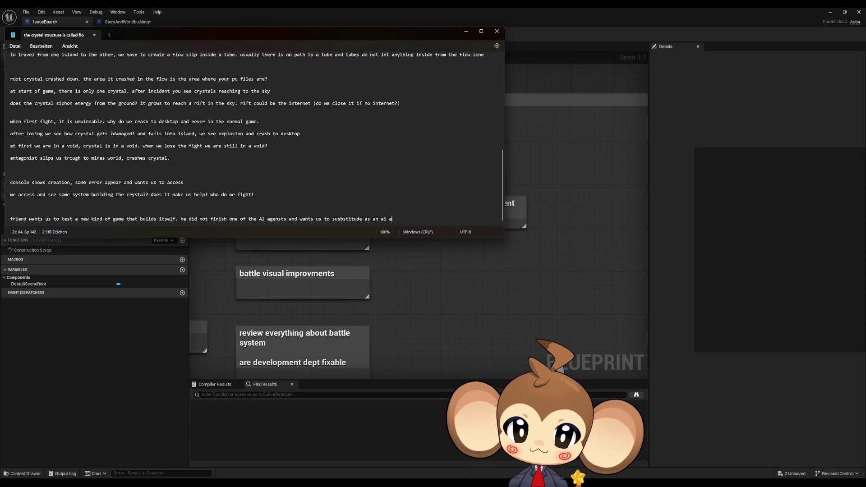
pyautogui.press('BackSpace')
pyautogui.press('BackSpace')
pyautogui.press('BackSpace')
pyautogui.write('the')
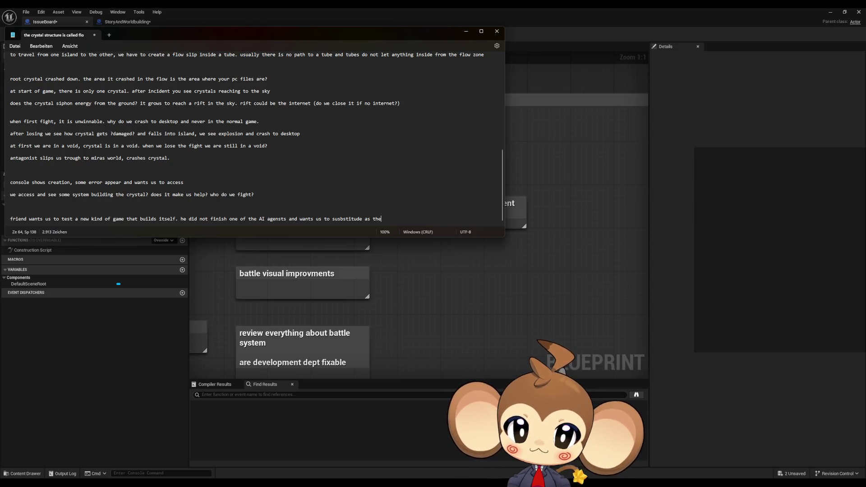
pyautogui.write(' missing ')
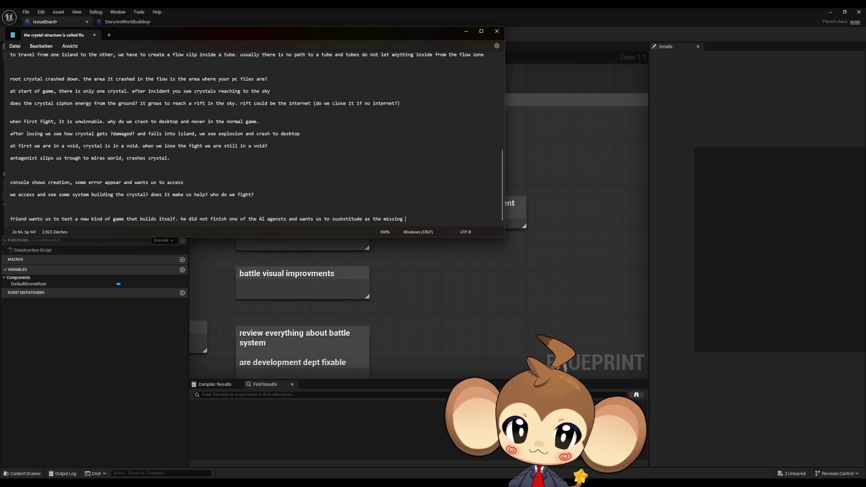
pyautogui.write('ai agent')
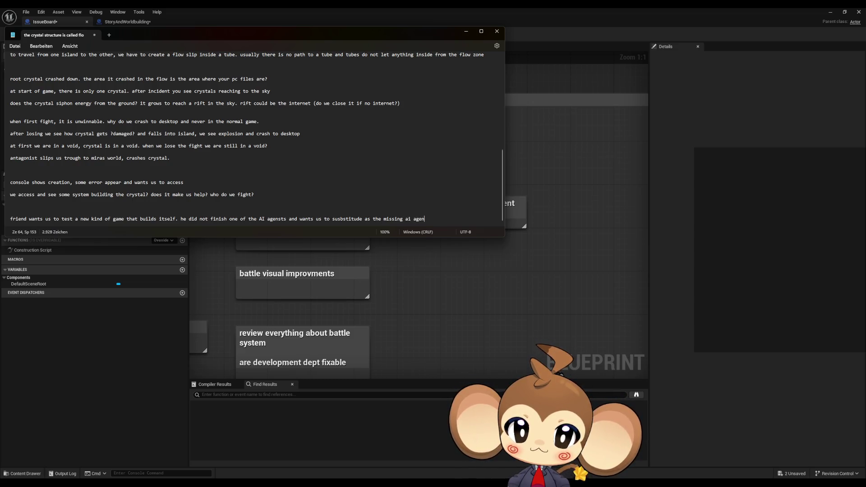
pyautogui.press('Return')
pyautogui.press('Return')
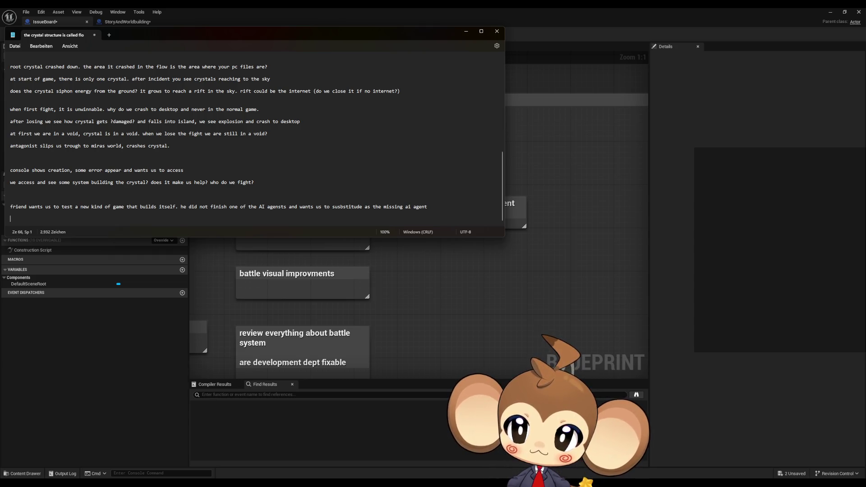
# Step: Write that the system lacks an AI agent, we access the program, then meet the crystal
pyautogui.write('after error, ')
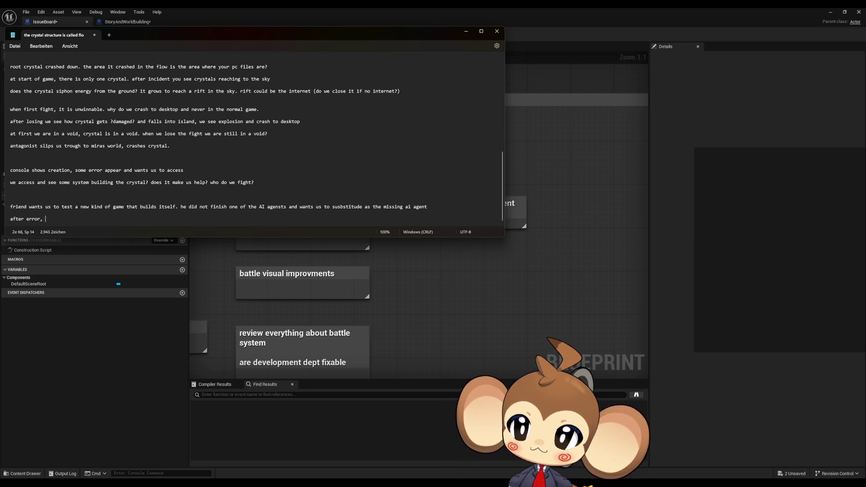
pyautogui.write('system')
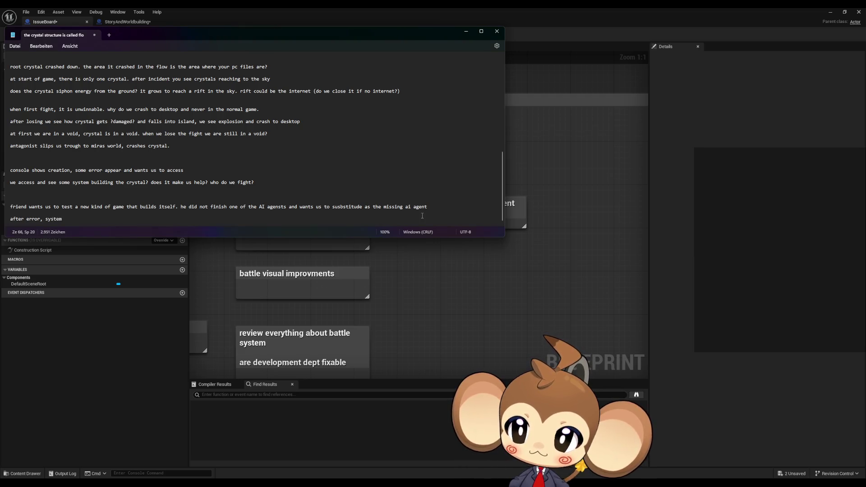
pyautogui.write(' is mis')
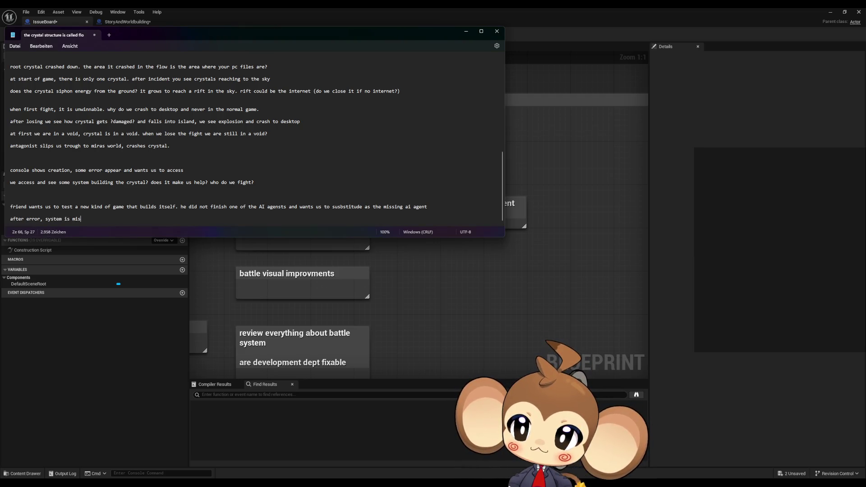
pyautogui.write('sing ai age')
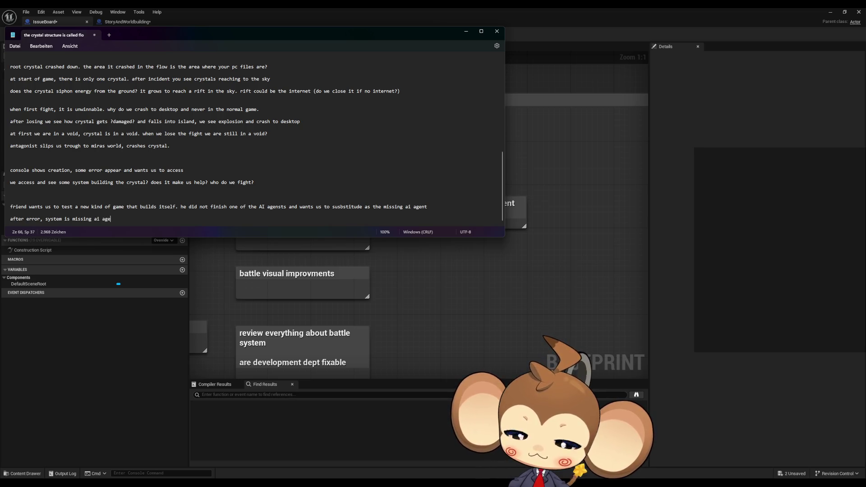
pyautogui.write('nt and want')
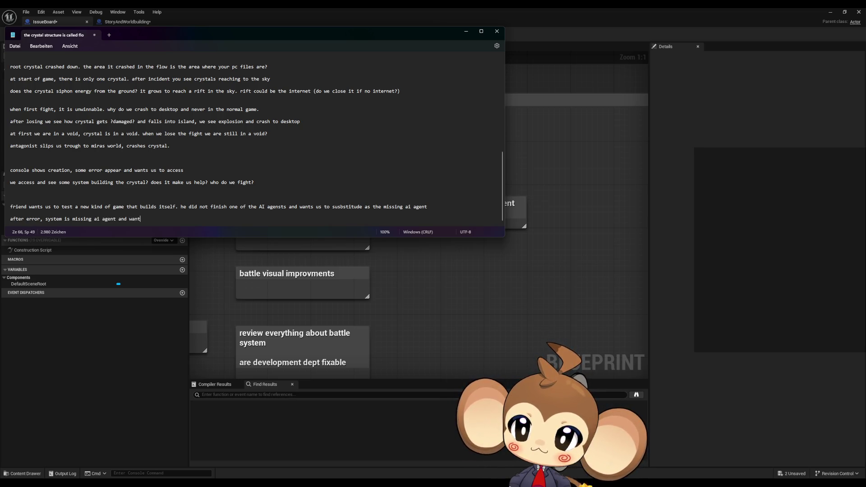
pyautogui.write('s us to ac')
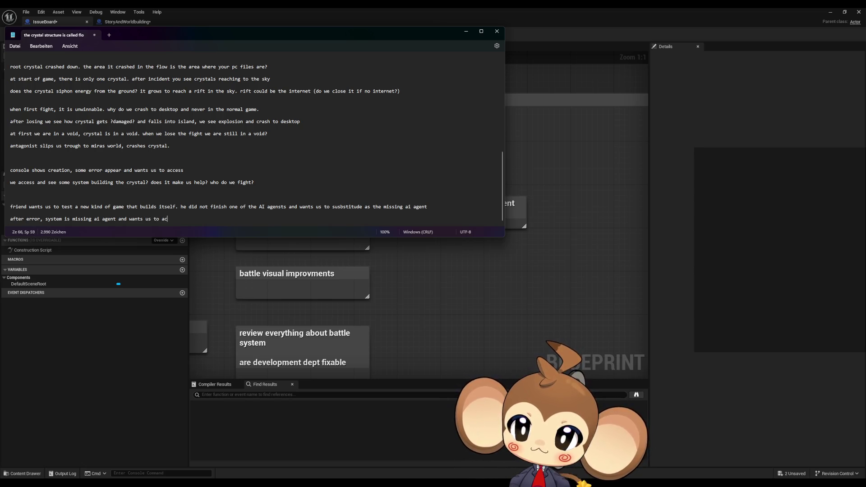
pyautogui.write('cess the ')
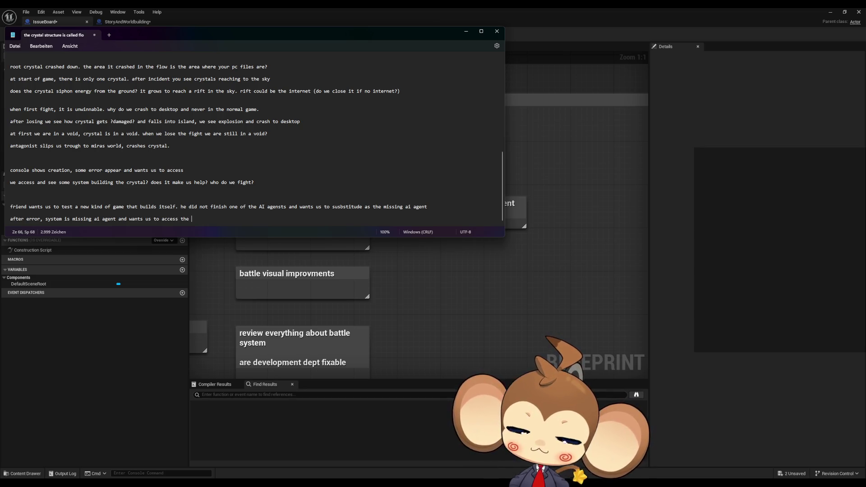
pyautogui.write('programm.')
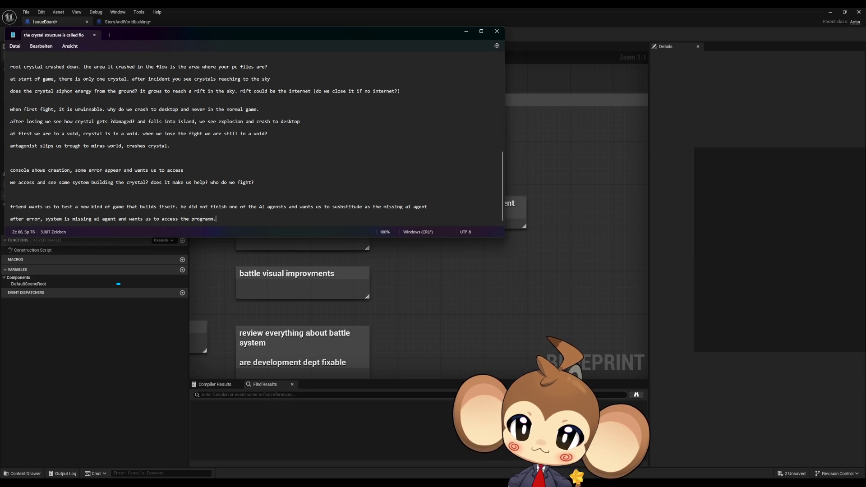
pyautogui.write(' we do')
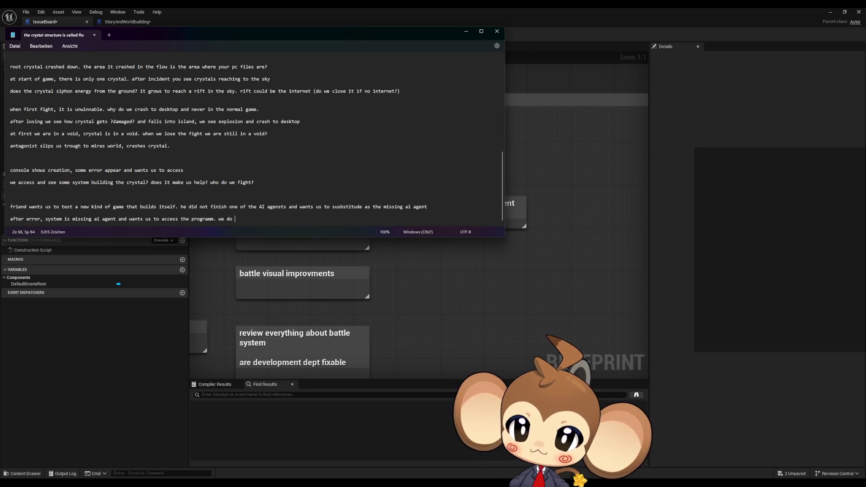
pyautogui.write(' by typing the instr')
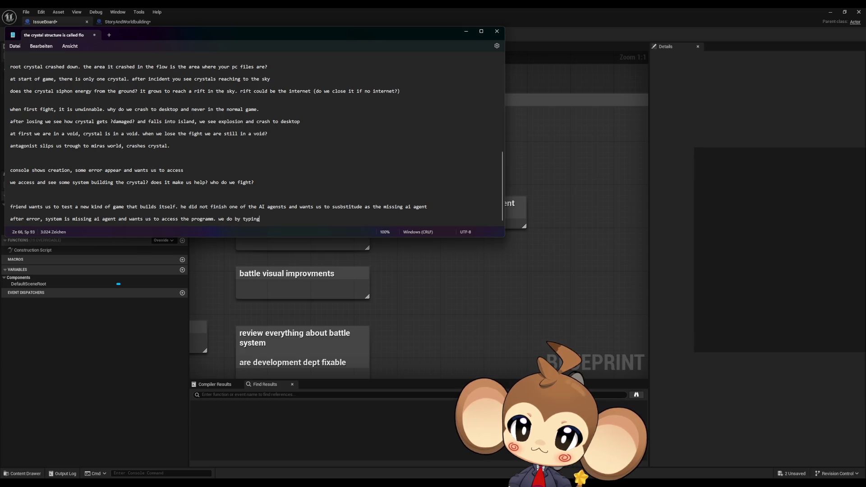
pyautogui.write('uction')
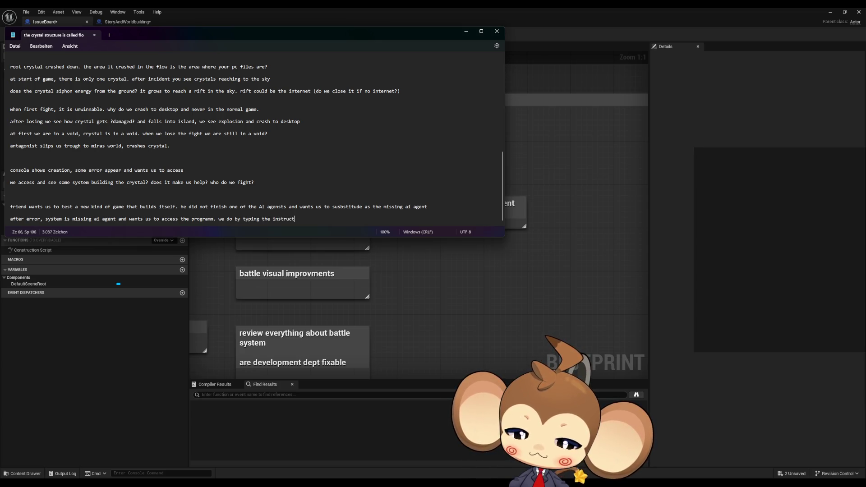
pyautogui.press('Return')
pyautogui.press('Return')
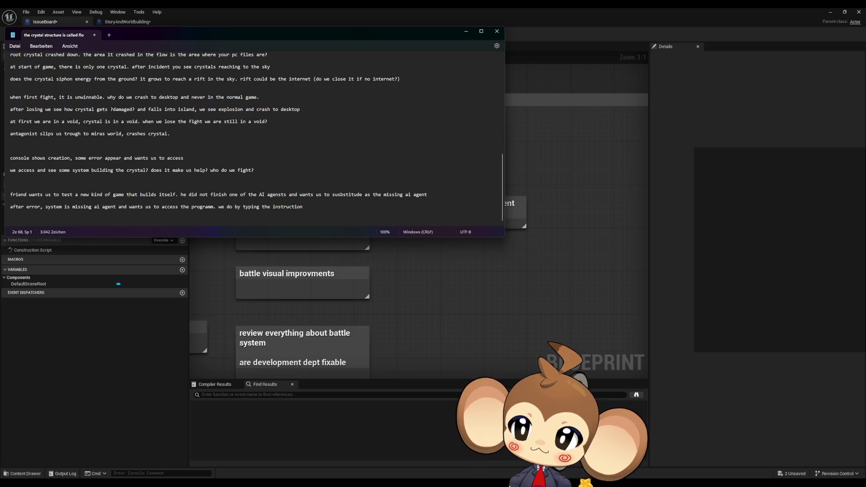
pyautogui.write('then we see t')
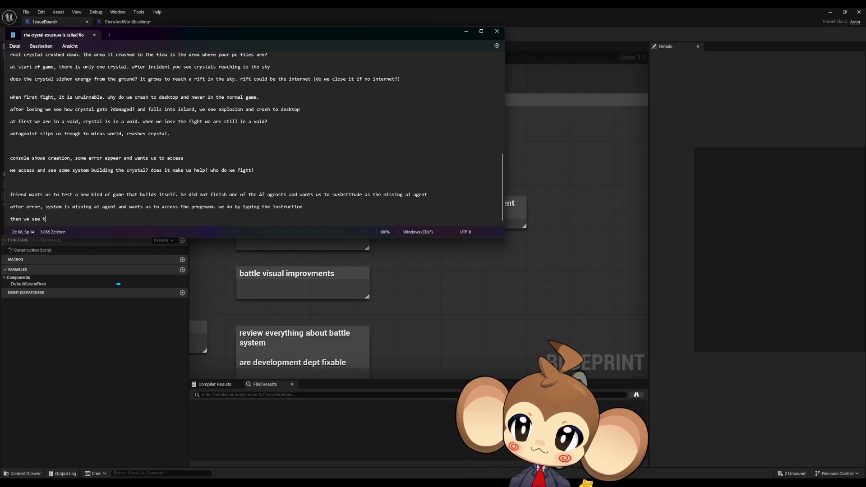
pyautogui.write('he cre')
pyautogui.press('BackSpace')
pyautogui.write('ys')
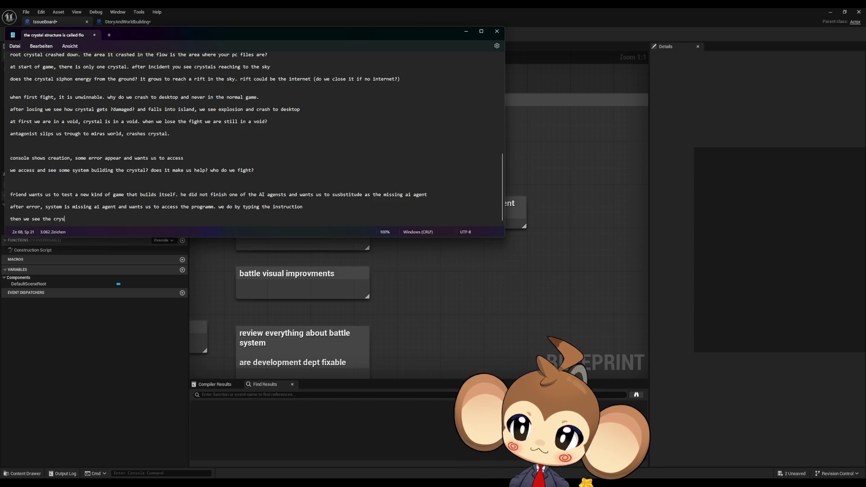
pyautogui.write('tal or something? ')
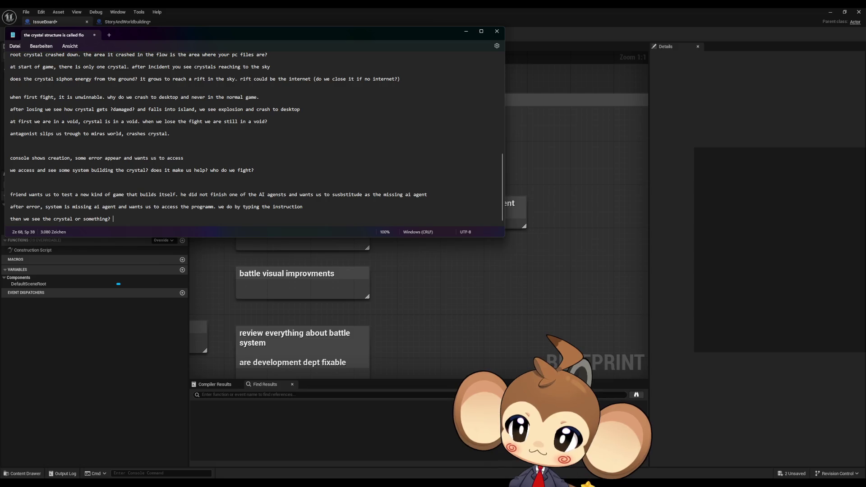
pyautogui.write('with ')
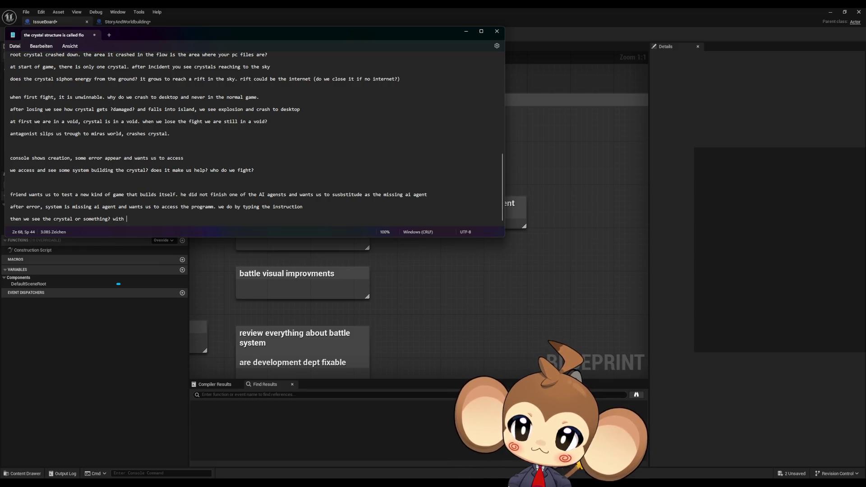
pyautogui.write('antagonist ')
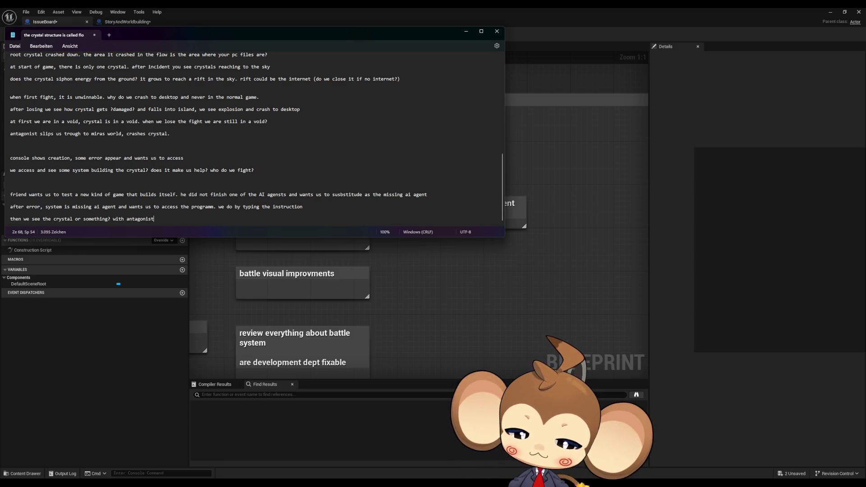
pyautogui.write('maybe?')
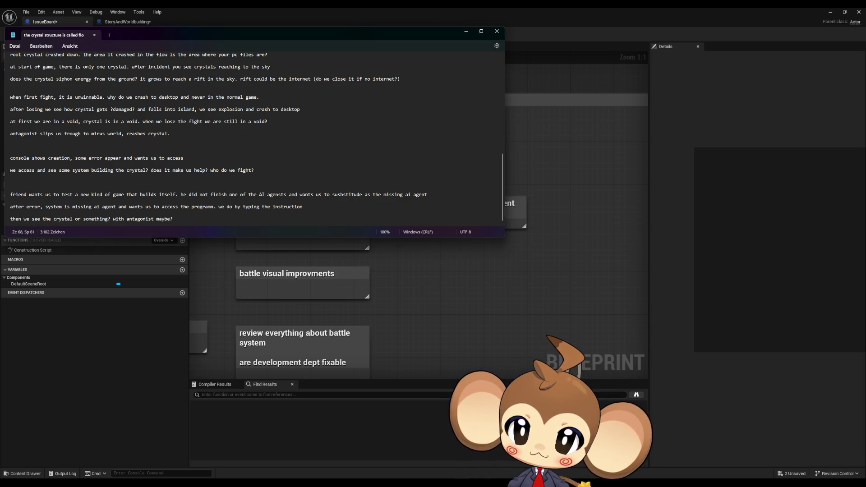
pyautogui.write(' he ask')
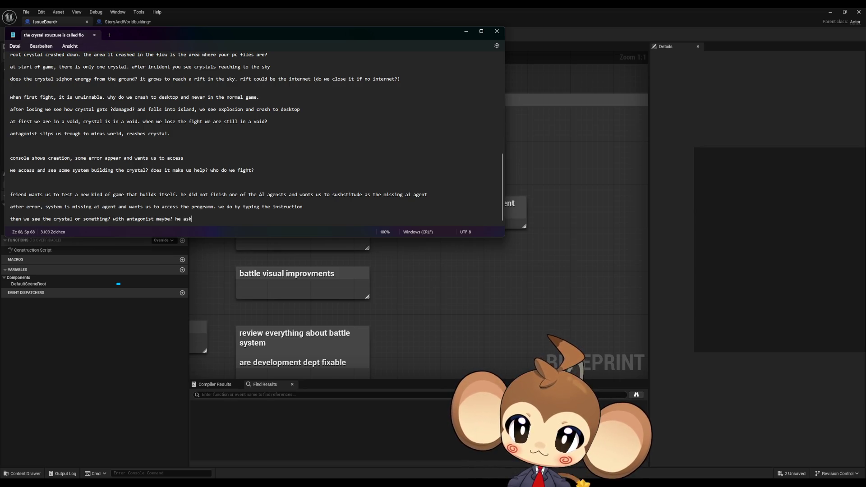
pyautogui.write('s us to ')
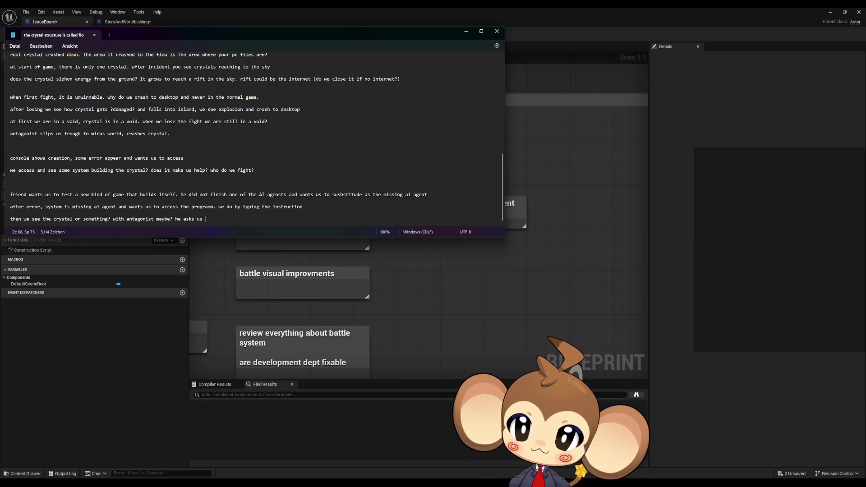
pyautogui.write('help a')
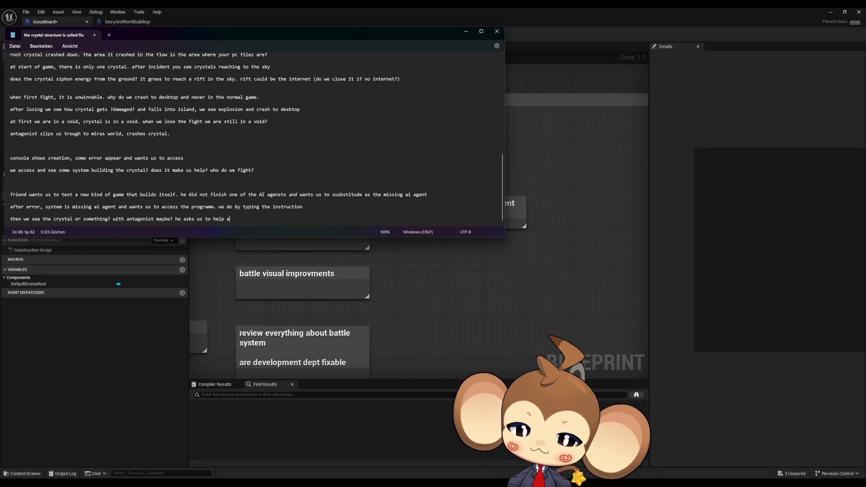
pyautogui.write('nd explain')
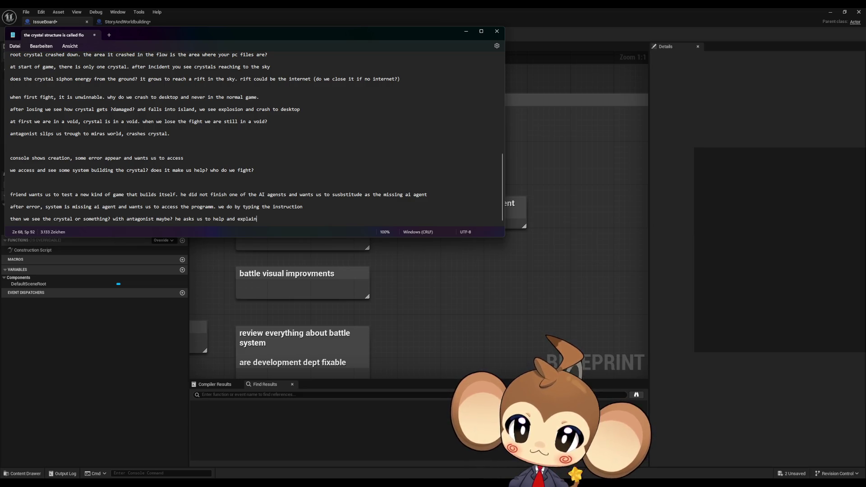
pyautogui.write('s th')
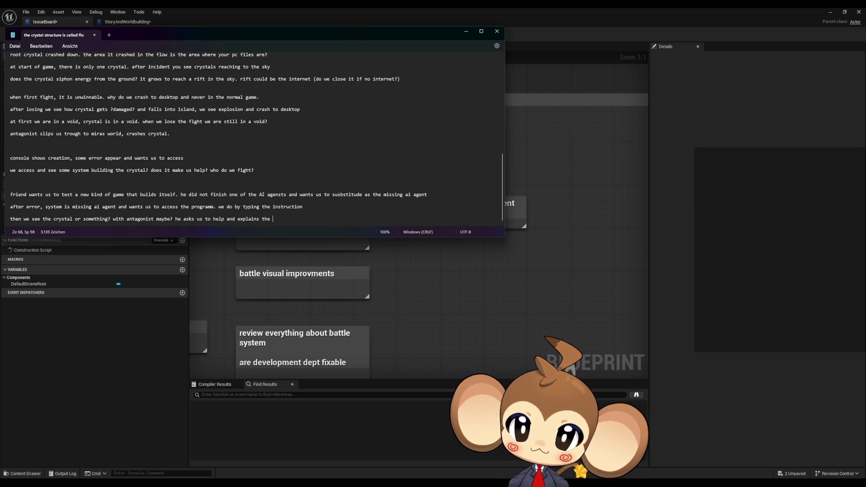
# Step: Add the elements line with 'red offencive (not magic, some kind of digital term)' on its own line
pyautogui.write('elements.')
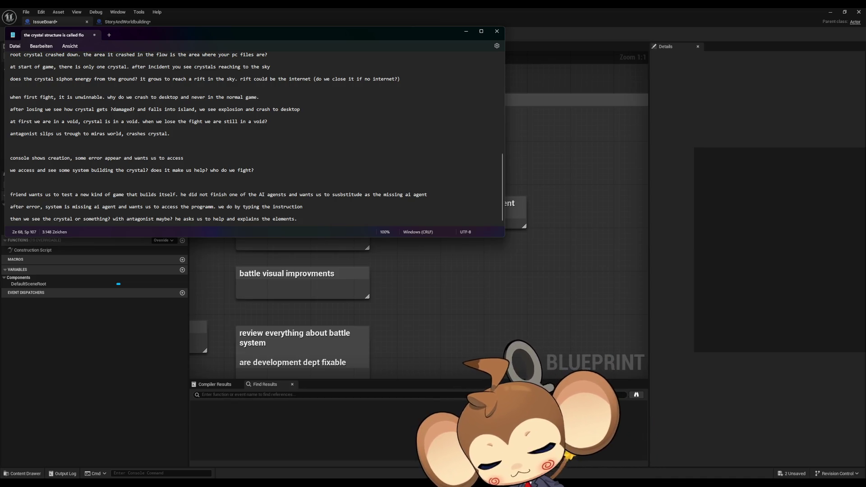
pyautogui.write('red offenci')
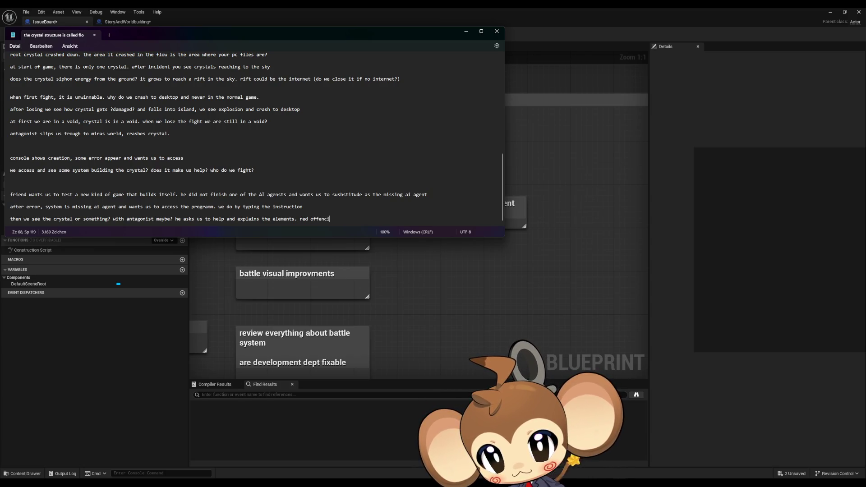
pyautogui.press('BackSpace')
pyautogui.press('BackSpace')
pyautogui.write('cive')
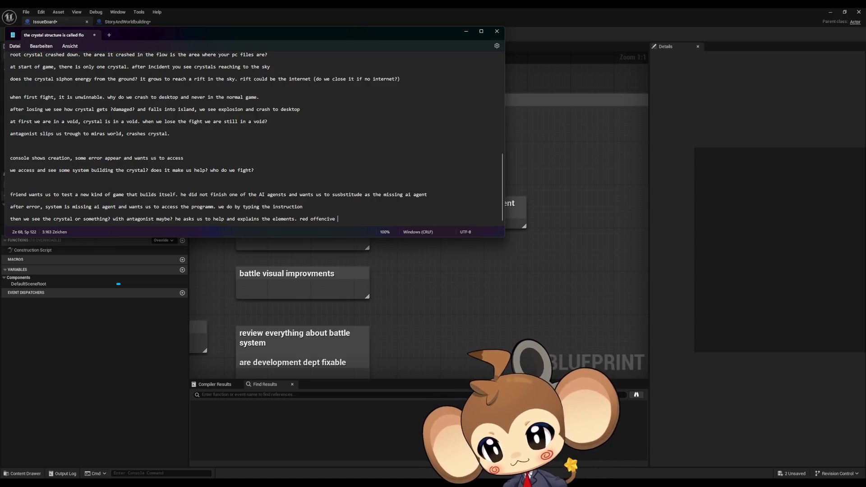
pyautogui.write('(not magic')
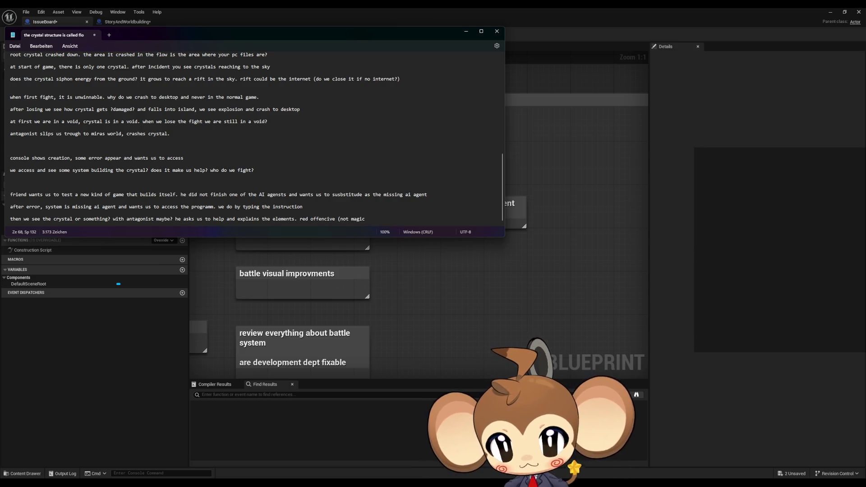
pyautogui.write(', some ')
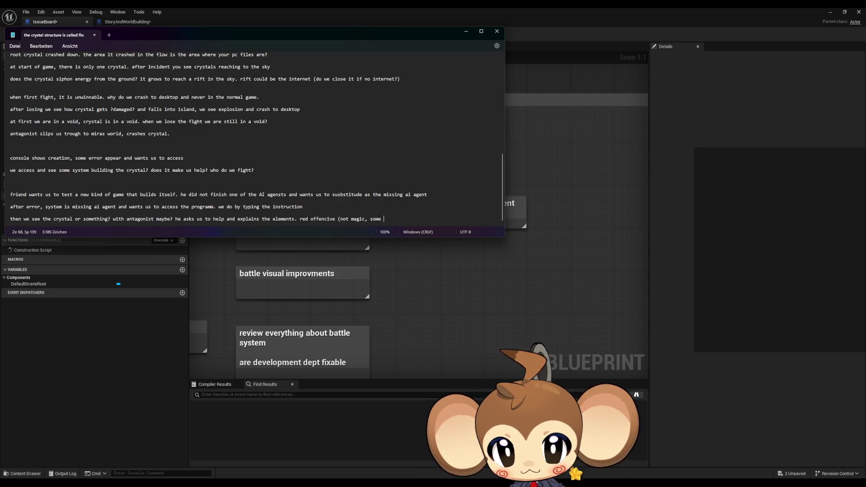
pyautogui.write('kind of ')
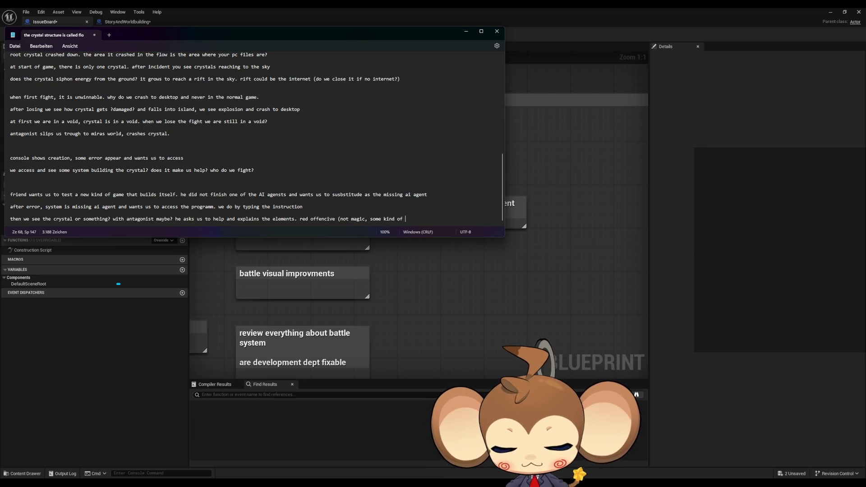
pyautogui.write('digital term')
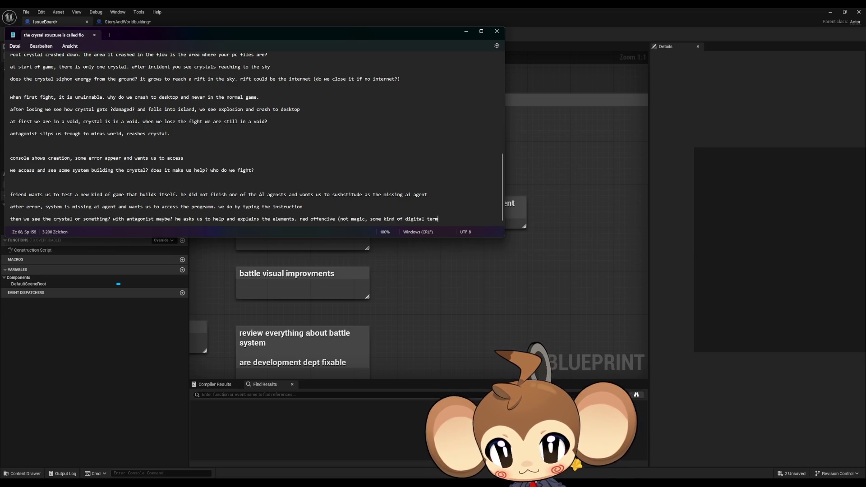
pyautogui.write(')')
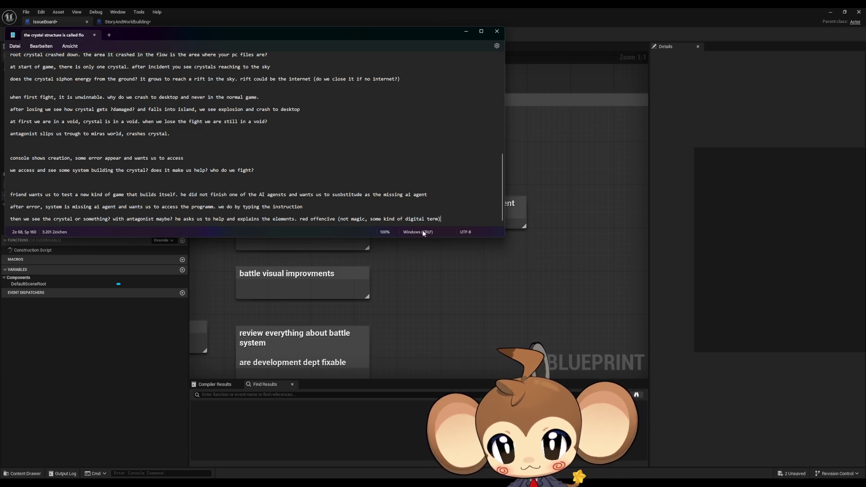
pyautogui.click(300, 219)
pyautogui.press('BackSpace')
pyautogui.press('Return')
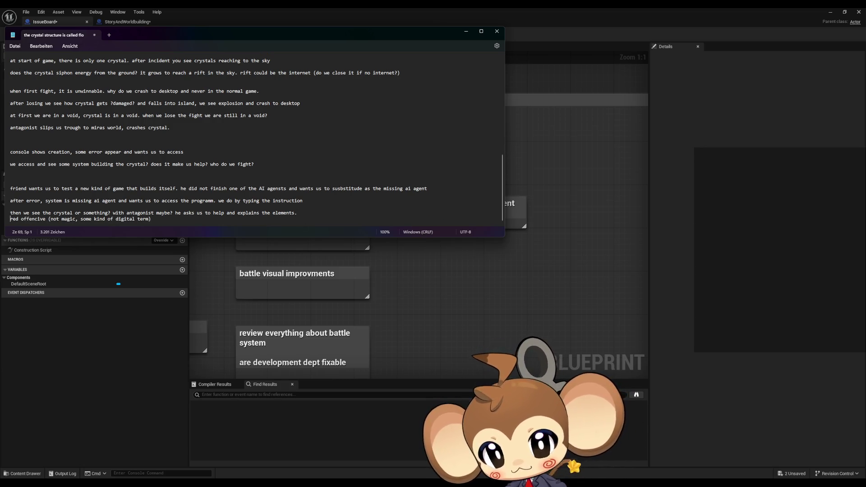
# Step: Add a blue entry described as 'some kind of self repair term' below red offencive
pyautogui.press('Return')
pyautogui.click(153, 219)
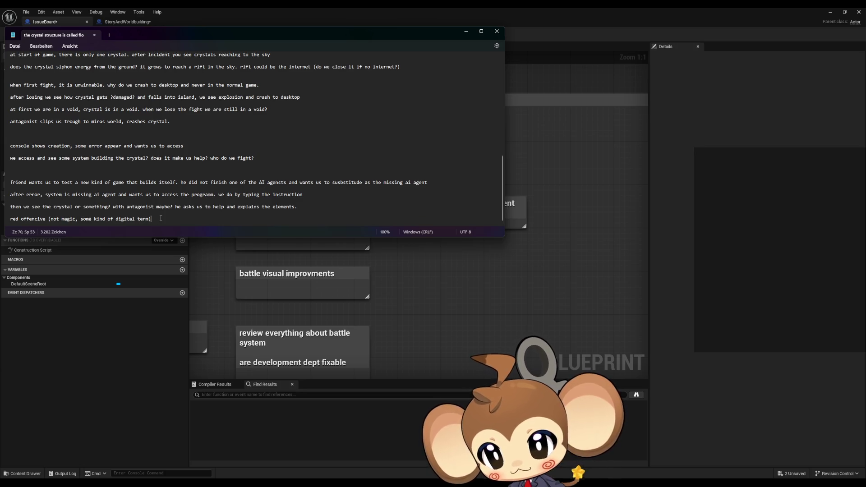
pyautogui.press('Return')
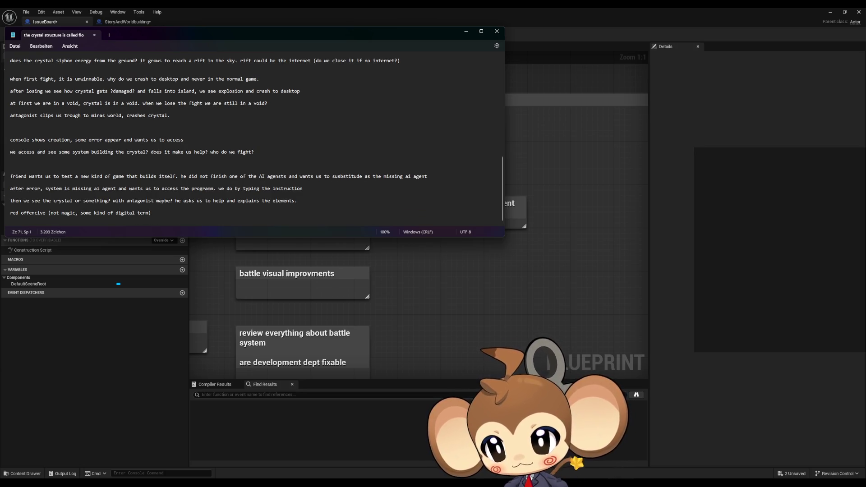
pyautogui.write('blue ')
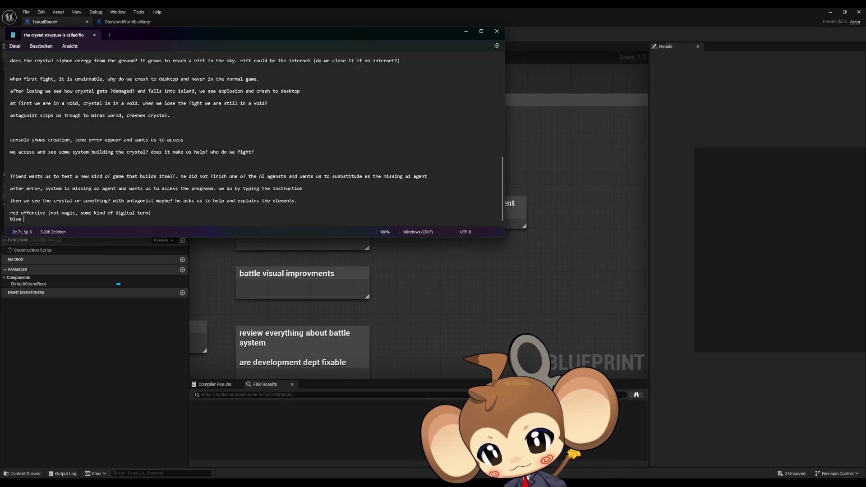
pyautogui.write('system ')
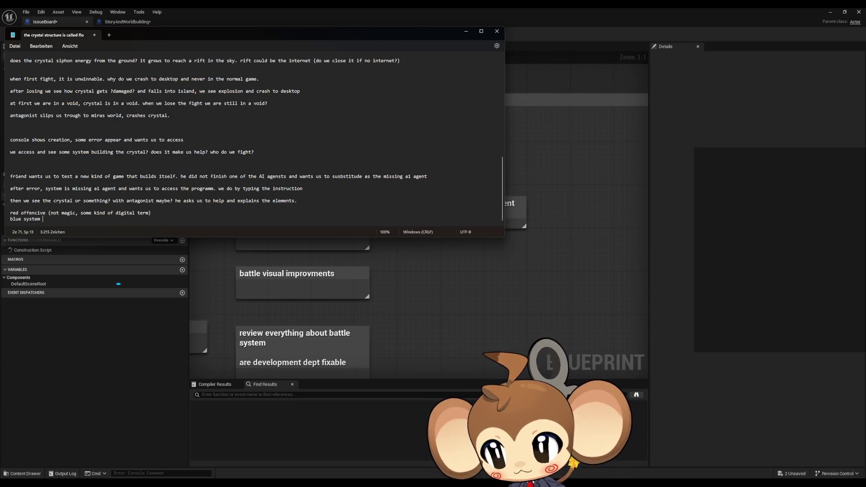
pyautogui.press('BackSpace')
pyautogui.press('BackSpace')
pyautogui.press('BackSpace')
pyautogui.press('BackSpace')
pyautogui.press('BackSpace')
pyautogui.press('BackSpace')
pyautogui.write('ome ')
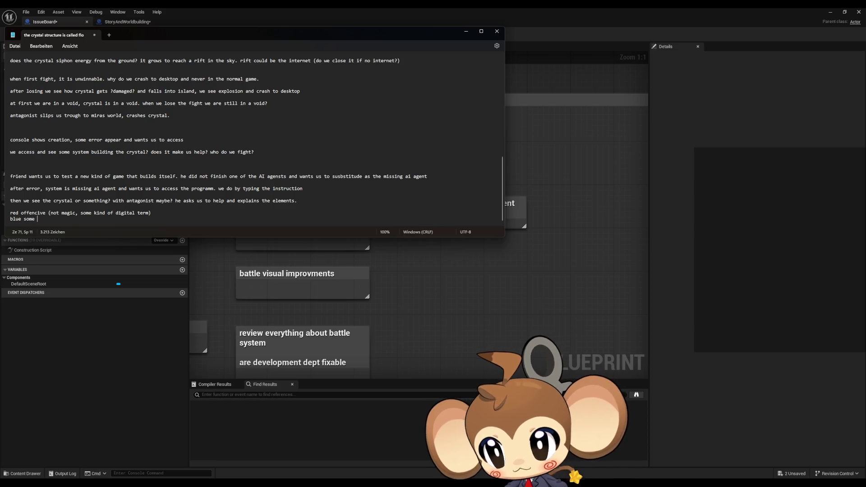
pyautogui.write('kind of self re')
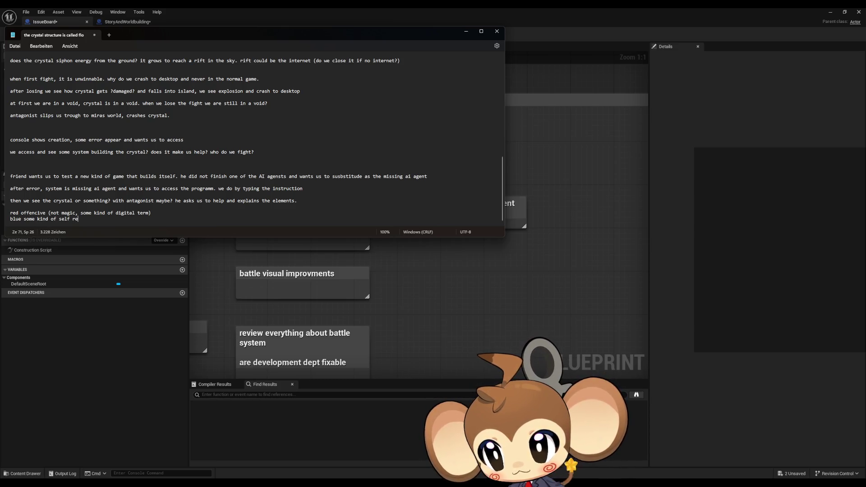
pyautogui.write('pair term')
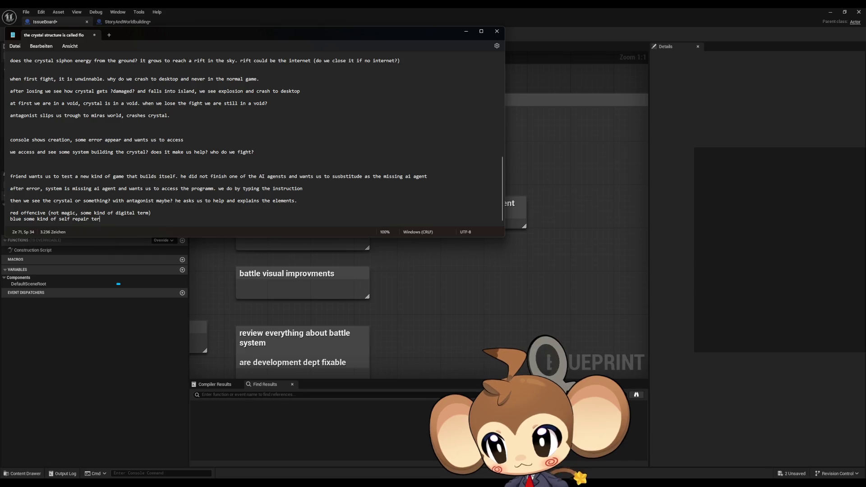
pyautogui.press('Return')
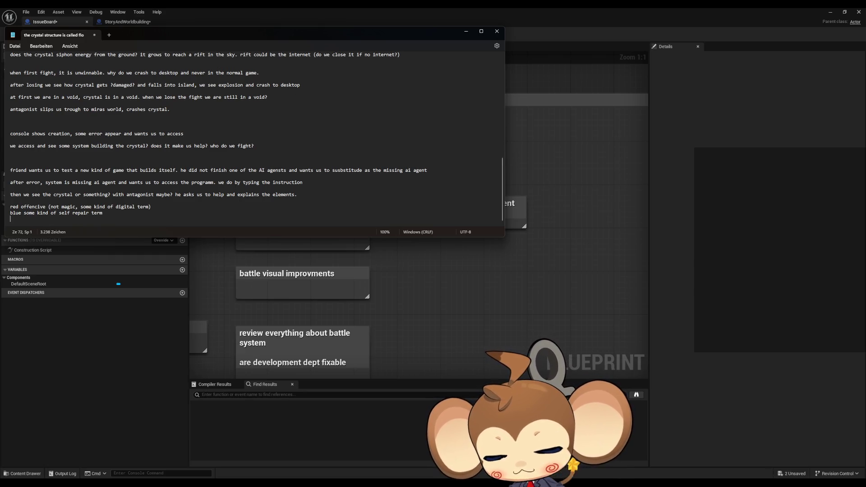
# Step: Add 'green firewall (physical but digital)' and 'cyan offencive (physical term)' entries
pyautogui.write('green ')
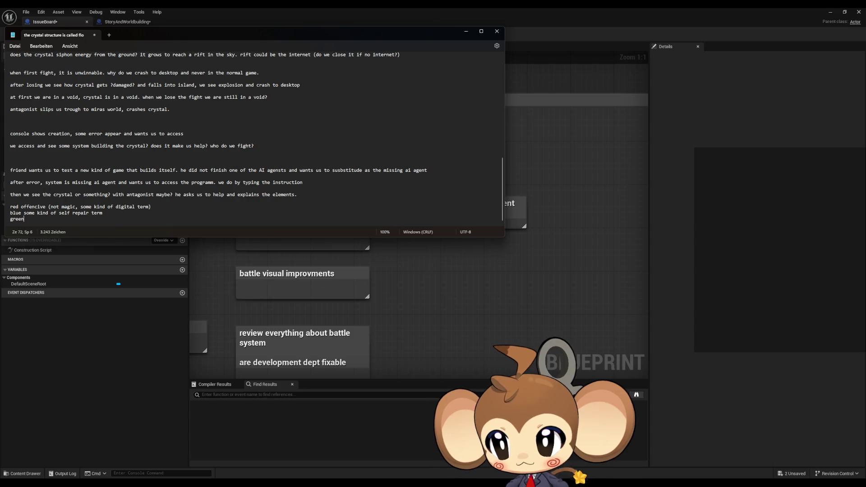
pyautogui.write('firewall')
pyautogui.press('Return')
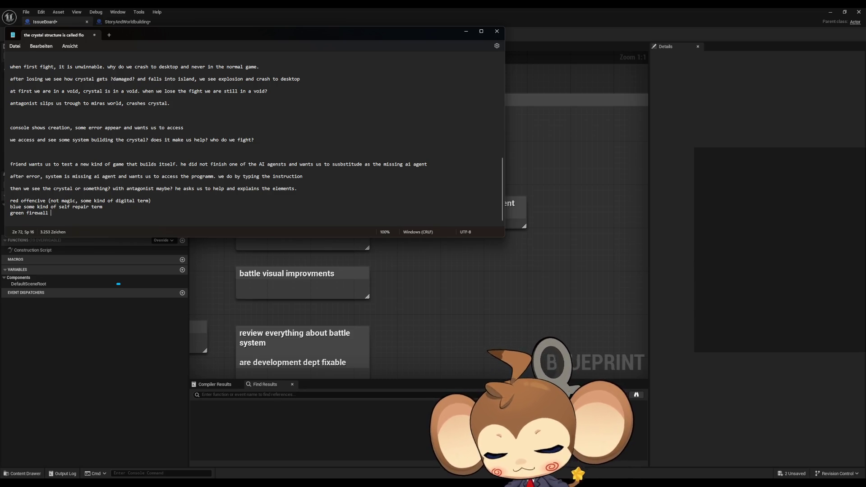
pyautogui.write('physical b')
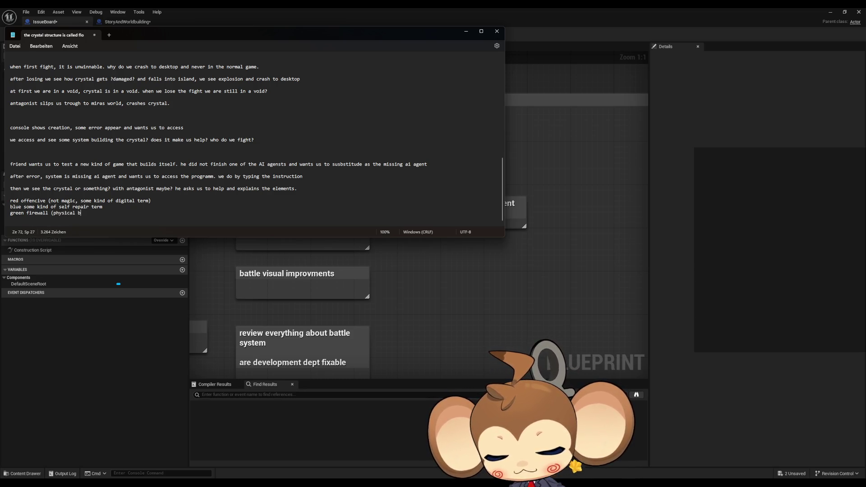
pyautogui.write('ut digital)')
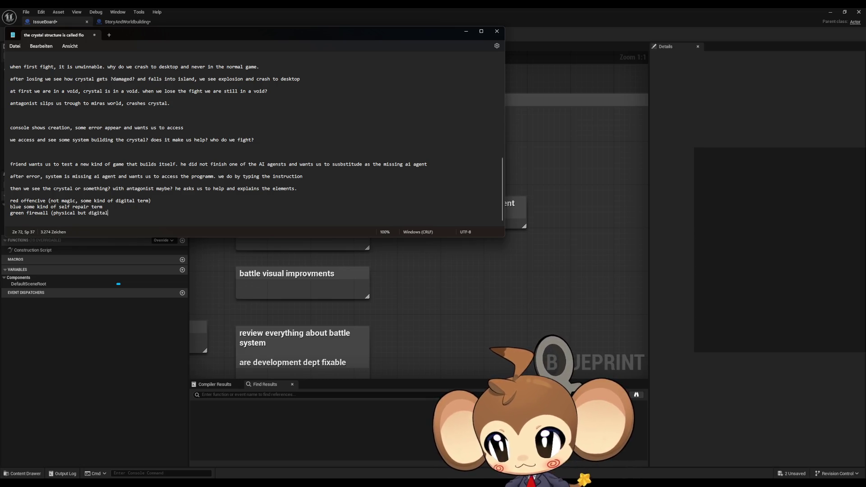
pyautogui.press('Return')
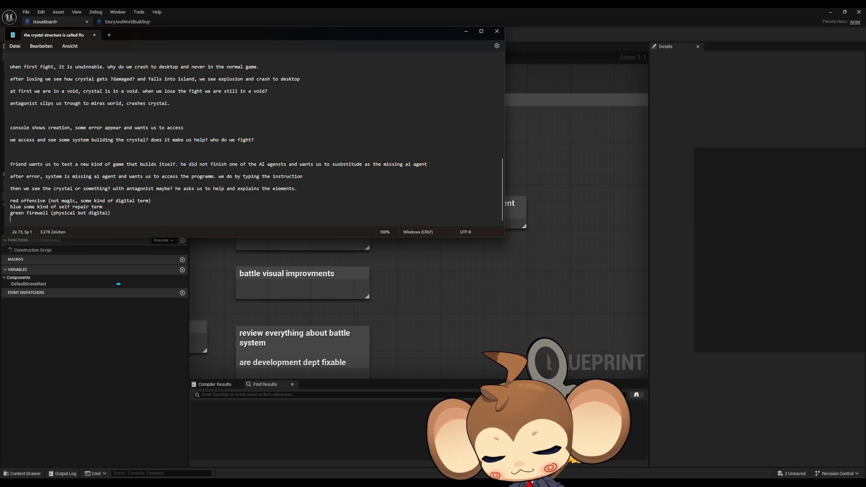
pyautogui.write('cyan offencive')
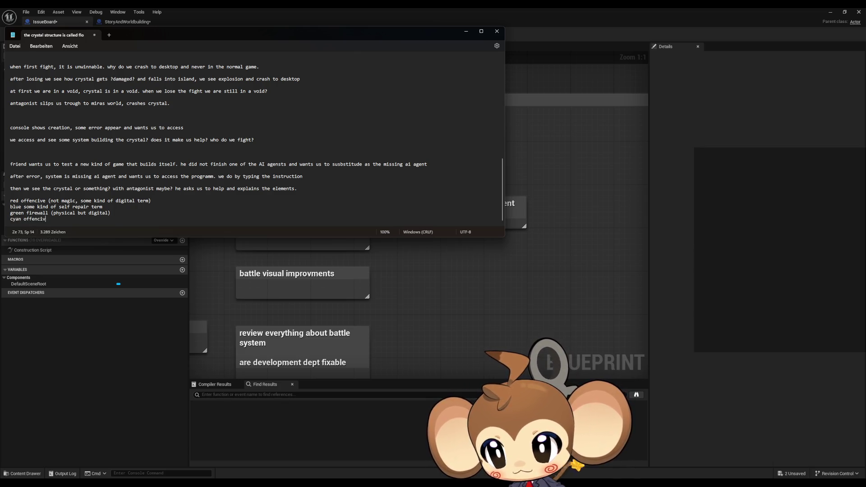
pyautogui.write(' (phil')
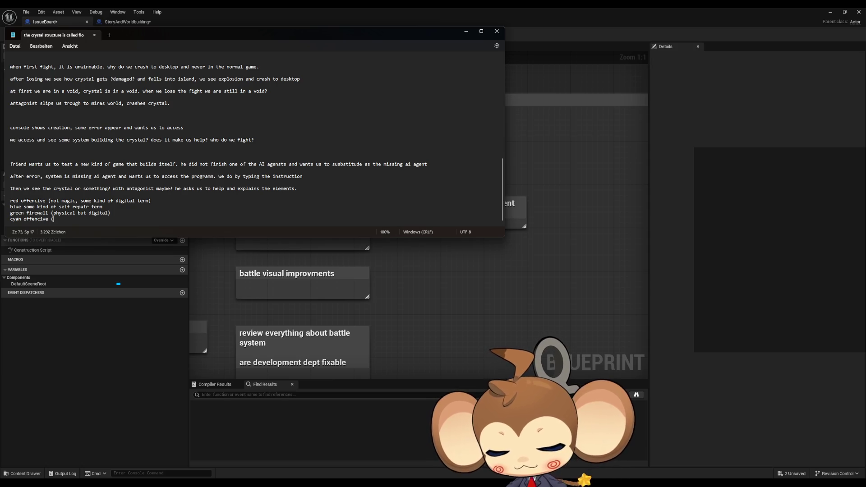
pyautogui.press('BackSpace')
pyautogui.press('BackSpace')
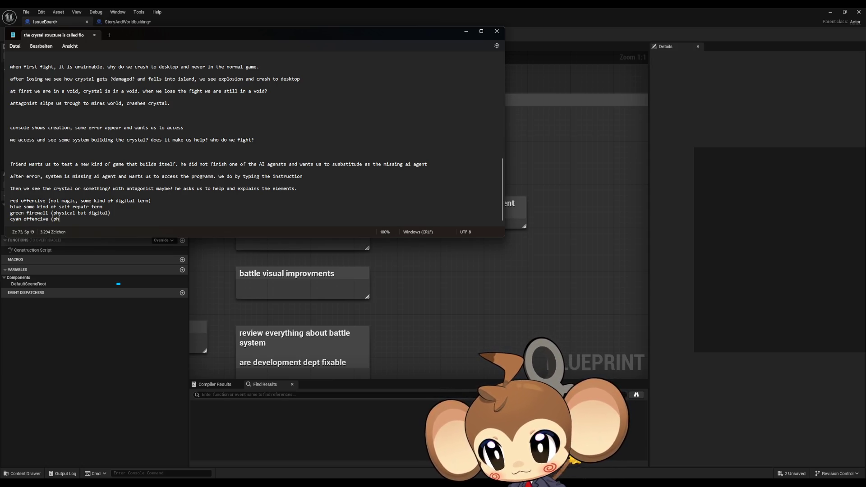
pyautogui.write('ysical te')
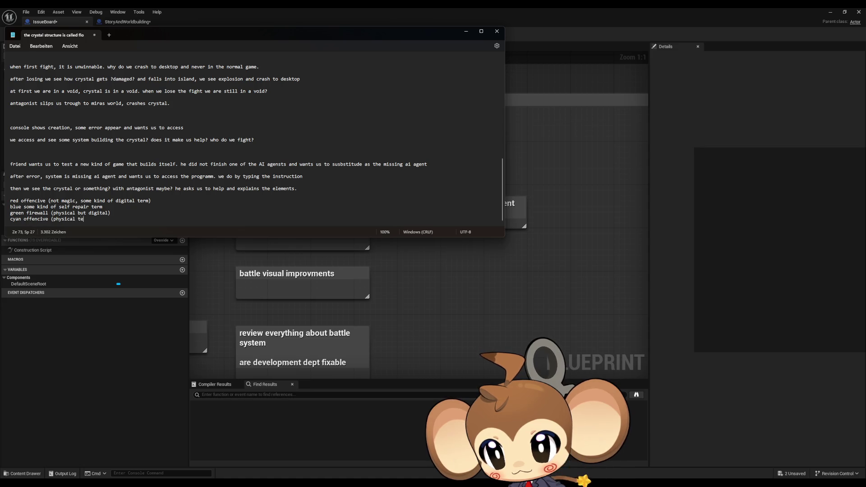
pyautogui.write('rm)')
pyautogui.press('Return')
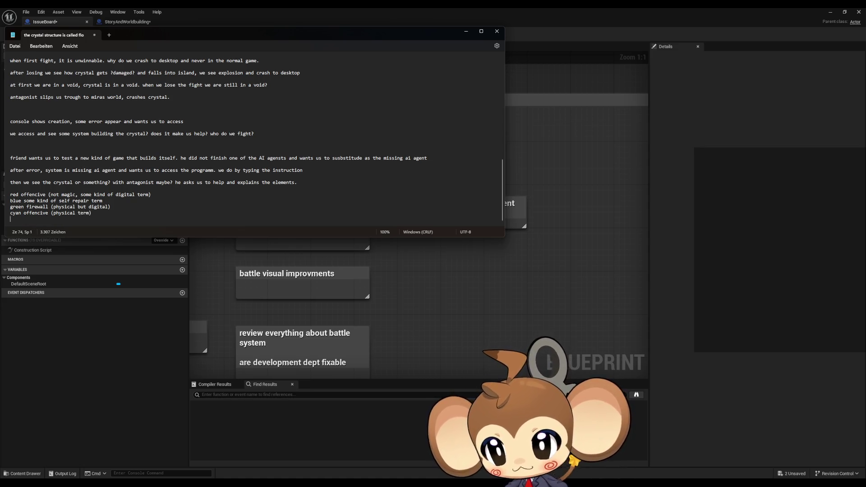
# Step: Add 'air jamming?' and 'magenta firewall (not magic)' lines to the colour list
pyautogui.write('air')
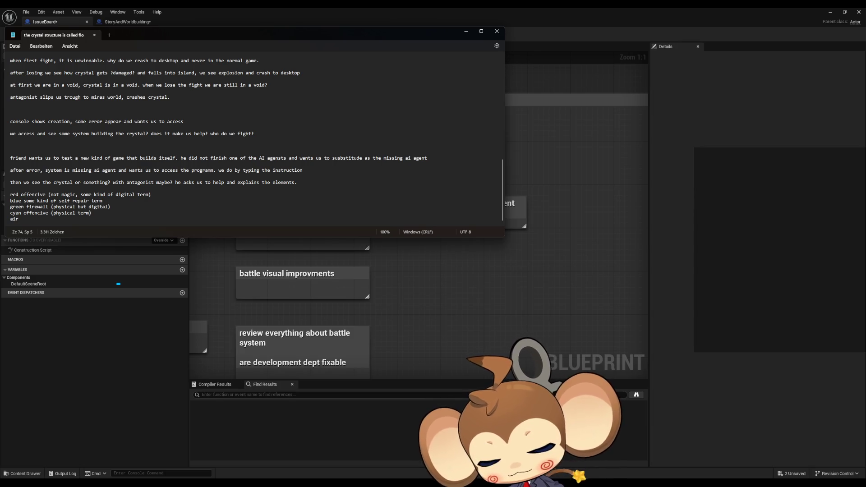
pyautogui.write(' jamming?')
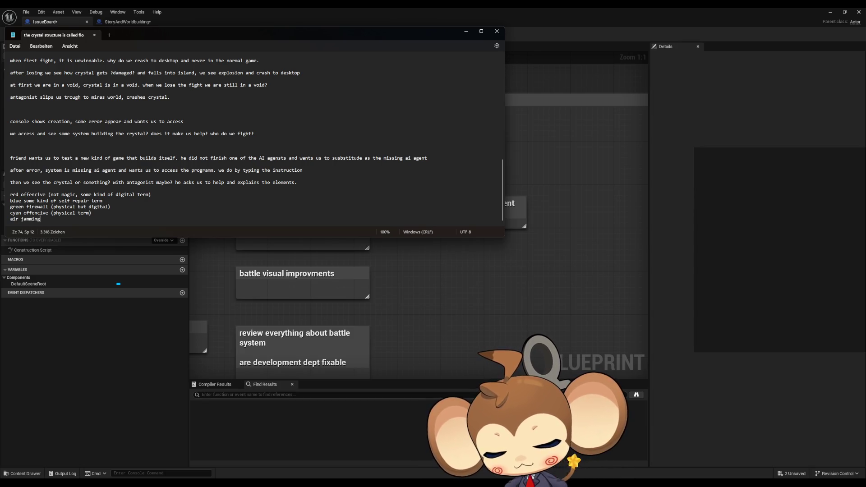
pyautogui.press('Return')
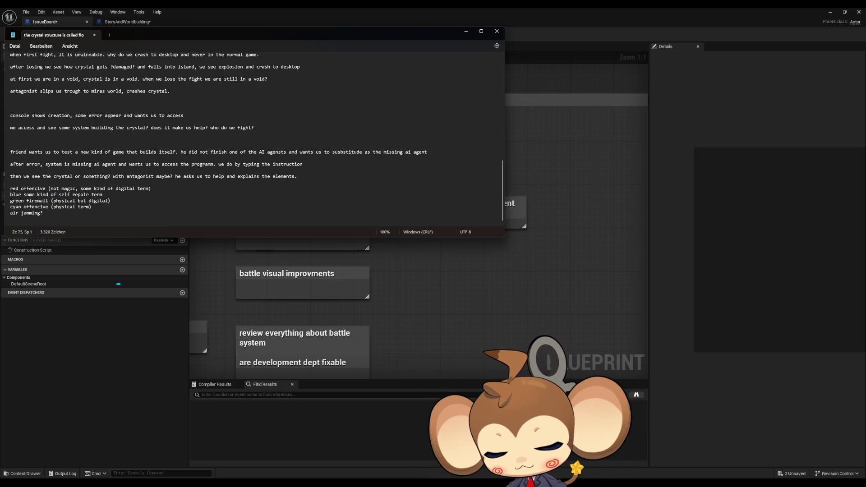
pyautogui.write('m')
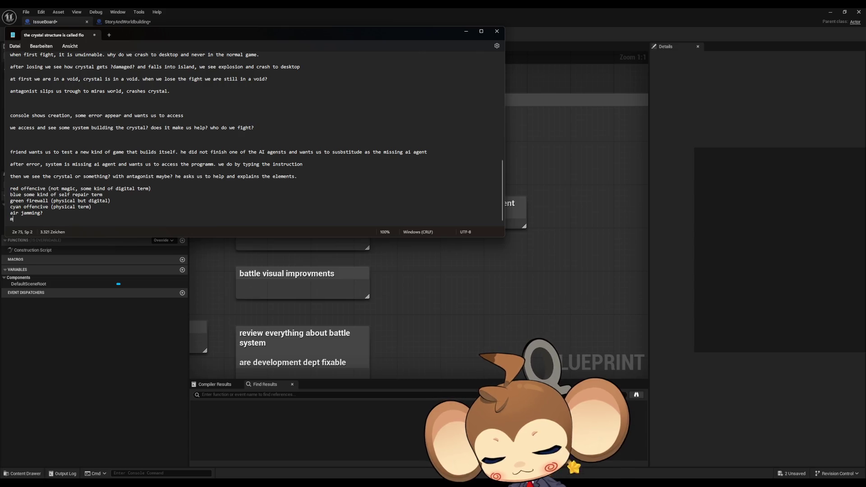
pyautogui.write('agenta fire')
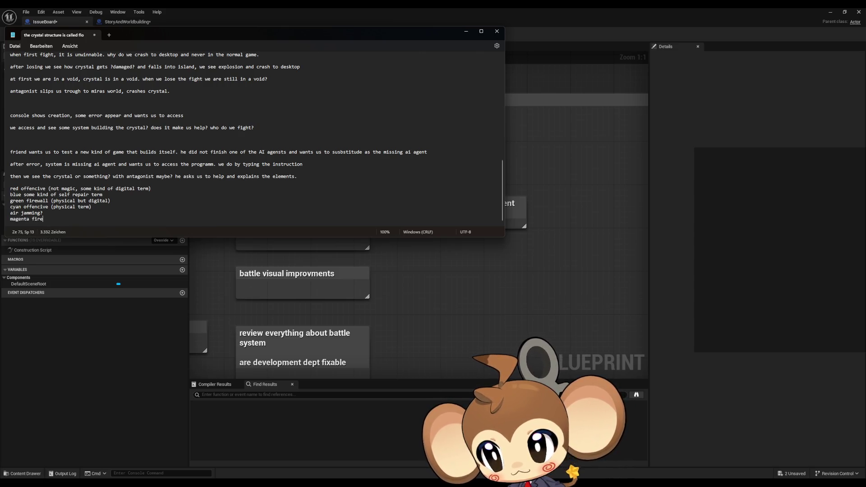
pyautogui.write('wall (not amgic')
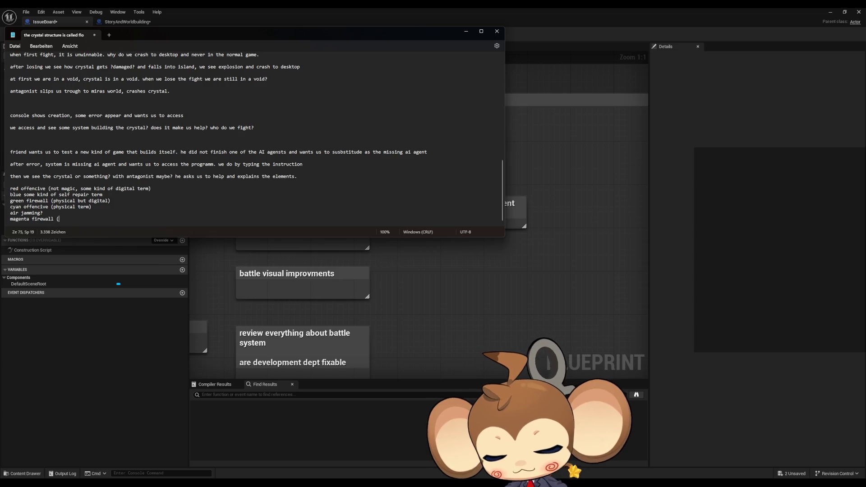
pyautogui.press('BackSpace')
pyautogui.press('BackSpace')
pyautogui.press('BackSpace')
pyautogui.press('BackSpace')
pyautogui.write('magic)')
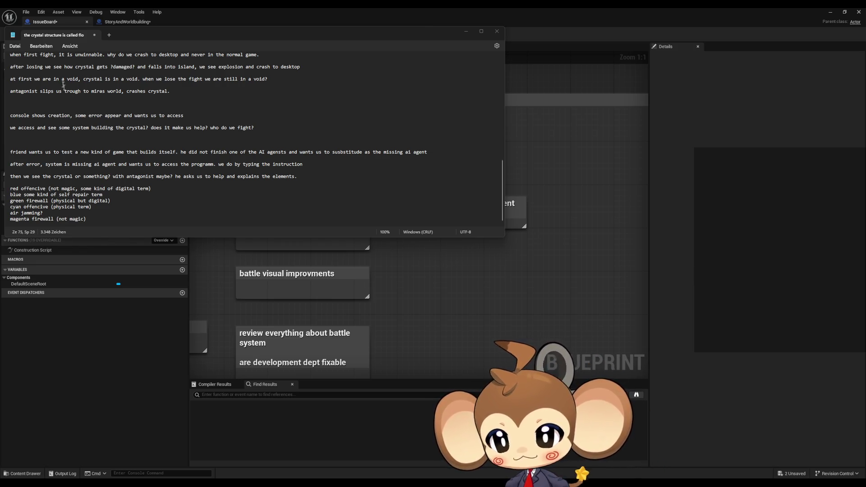
pyautogui.moveTo(139, 39)
pyautogui.mouseDown()
pyautogui.moveTo(274, 65)
pyautogui.moveTo(263, 70)
pyautogui.mouseUp()
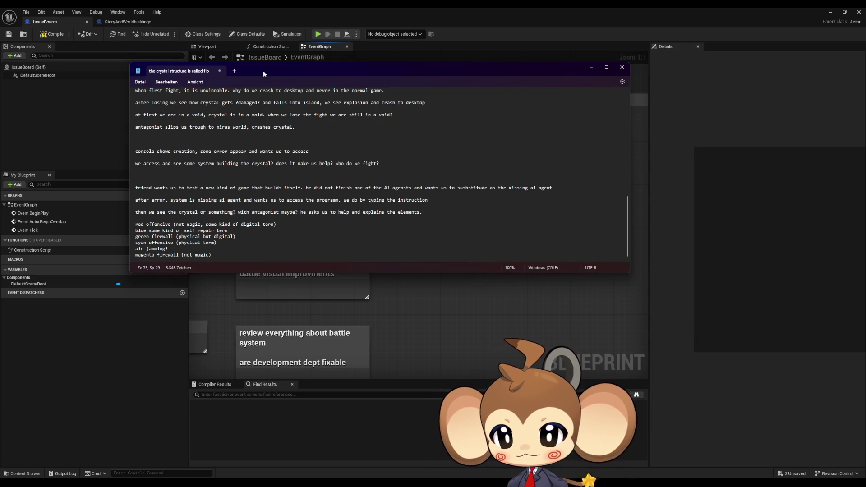
# Step: Append 'code restructure?' to the end of the red offencive entry
pyautogui.click(320, 224)
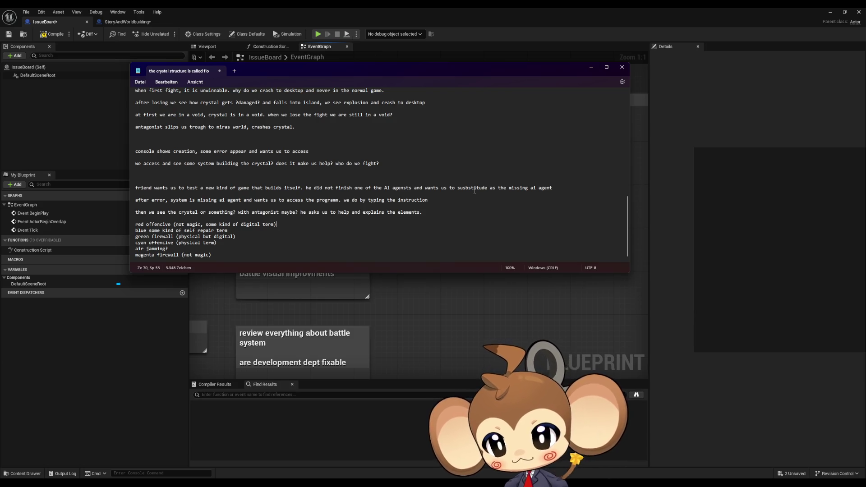
pyautogui.write('code restructure?')
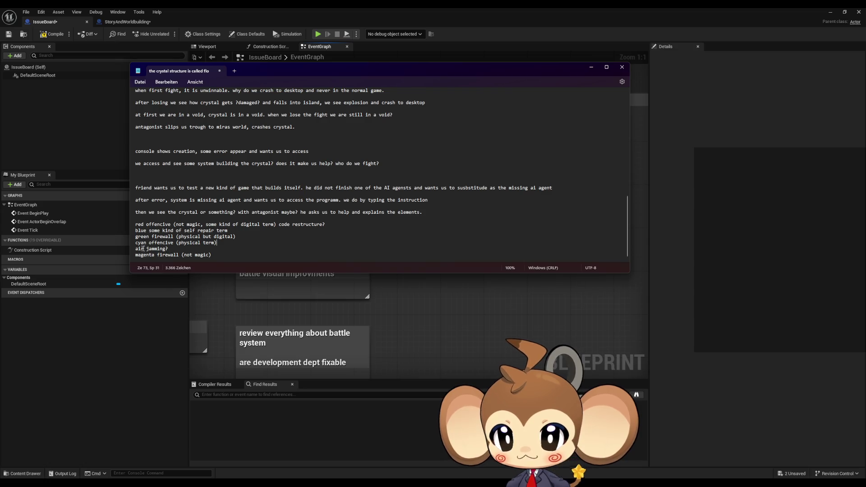
pyautogui.moveTo(148, 248); pyautogui.dragTo(184, 248)
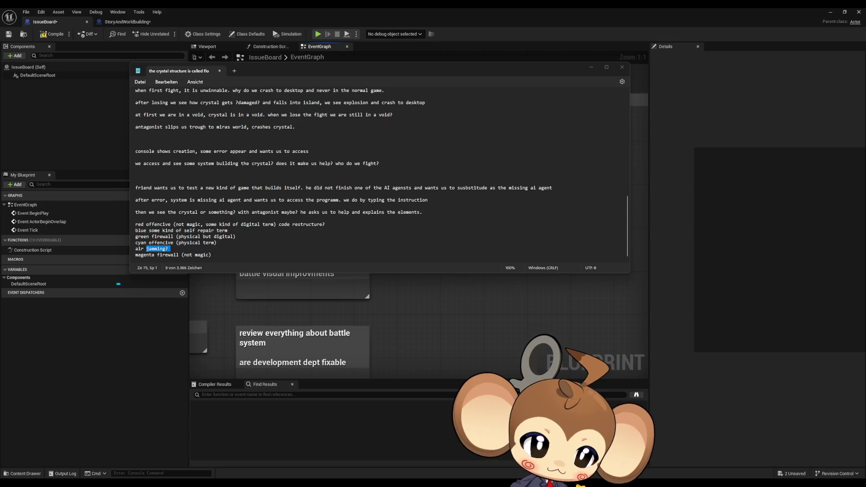
# Step: Replace 'jamming?' with 'code obfuscation', then move that term over magenta's 'firewall (not magic)'
pyautogui.click(148, 248)
pyautogui.moveTo(146, 248); pyautogui.dragTo(170, 248)
pyautogui.write('code ')
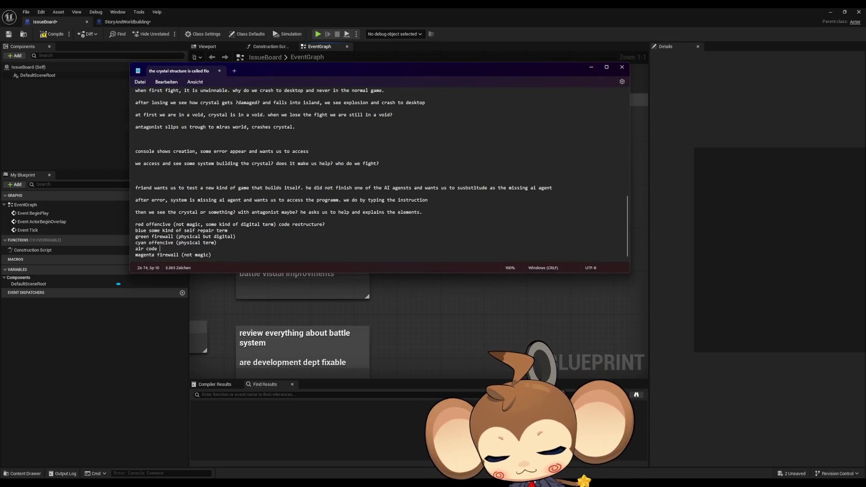
pyautogui.write('obfu')
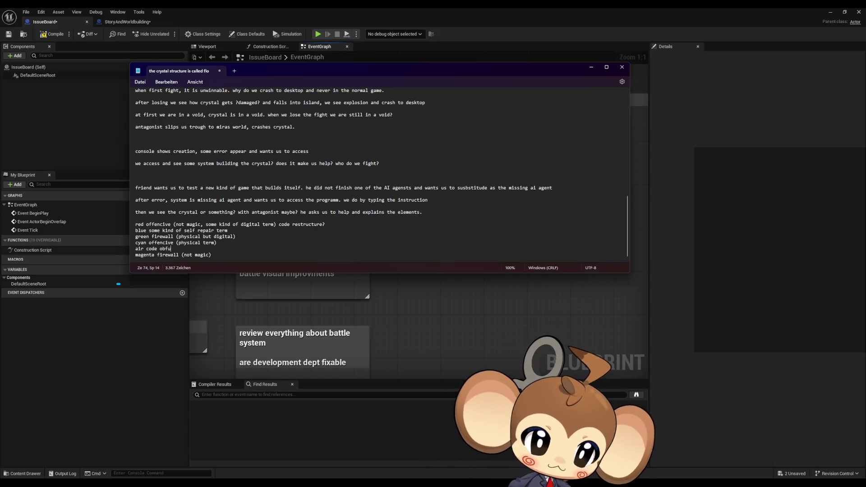
pyautogui.write('scatuin')
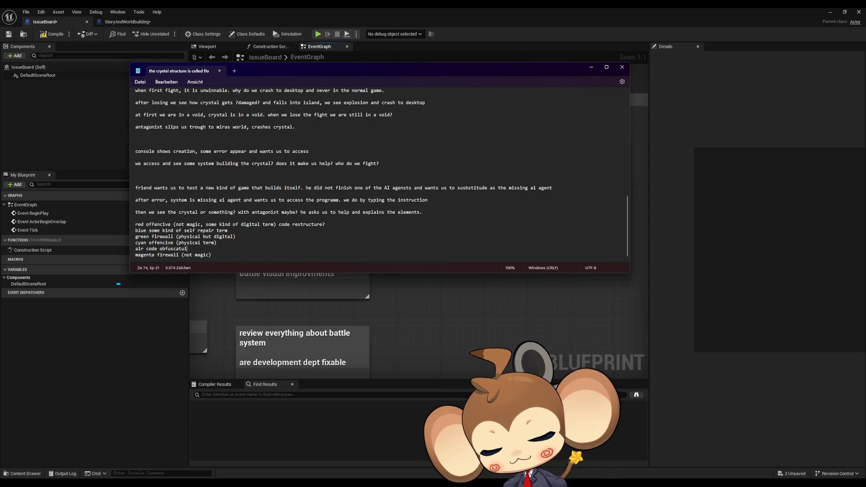
pyautogui.write('n')
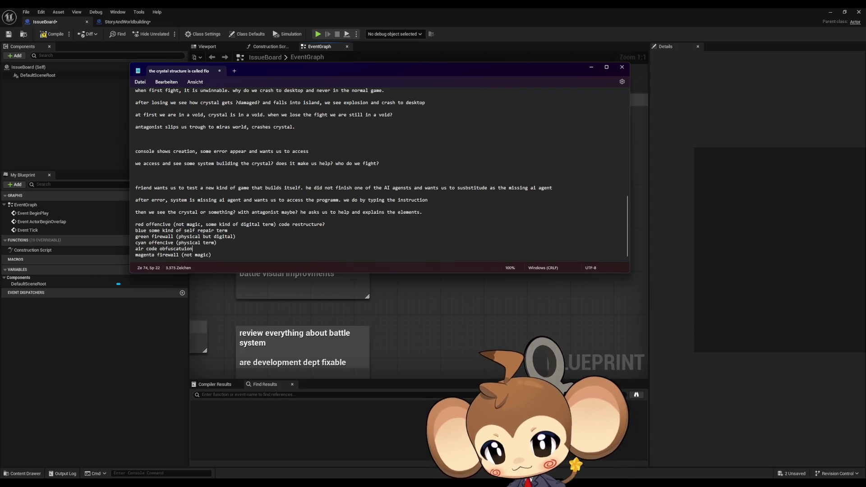
pyautogui.moveTo(146, 248); pyautogui.dragTo(226, 256)
pyautogui.press('BackSpace')
pyautogui.write('code obfuscatuion')
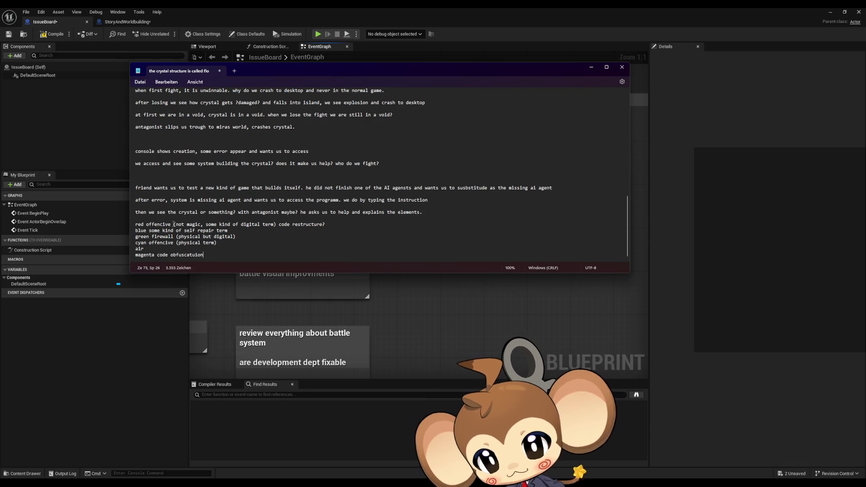
pyautogui.moveTo(173, 224); pyautogui.dragTo(338, 229)
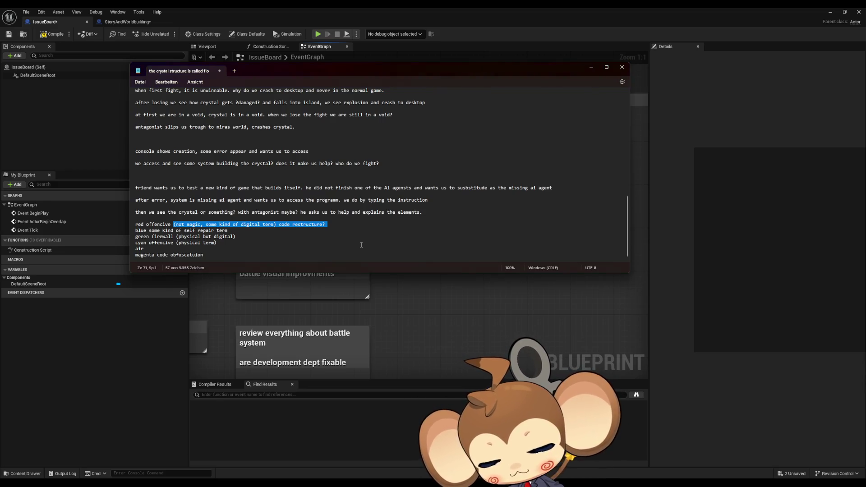
# Step: Type 'bit swap' on the red line and change the cyan entry to 'code injection'
pyautogui.write('bit swap')
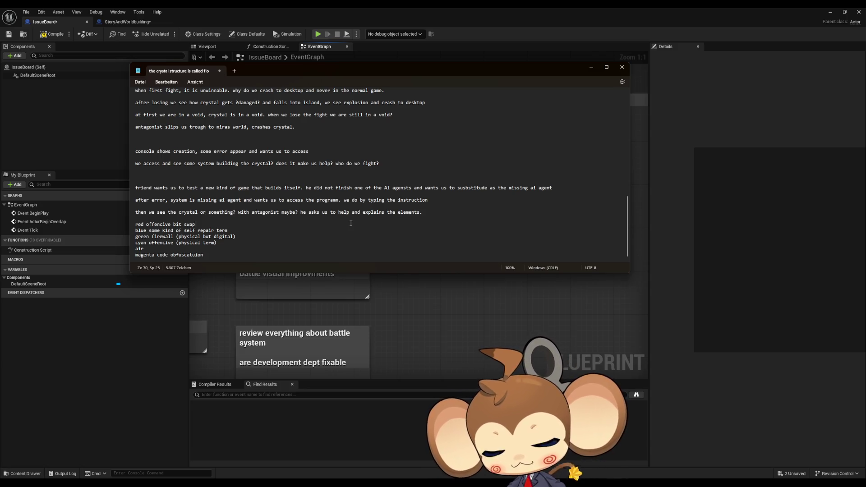
pyautogui.moveTo(176, 242); pyautogui.dragTo(235, 245)
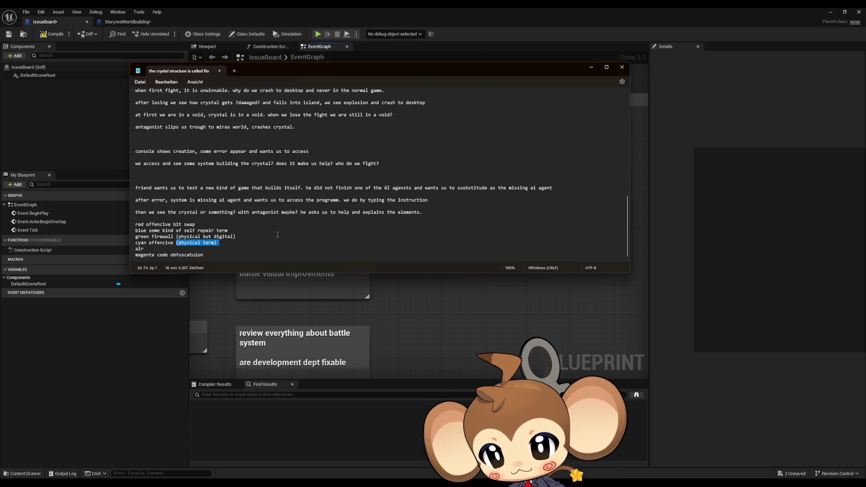
pyautogui.write('variab')
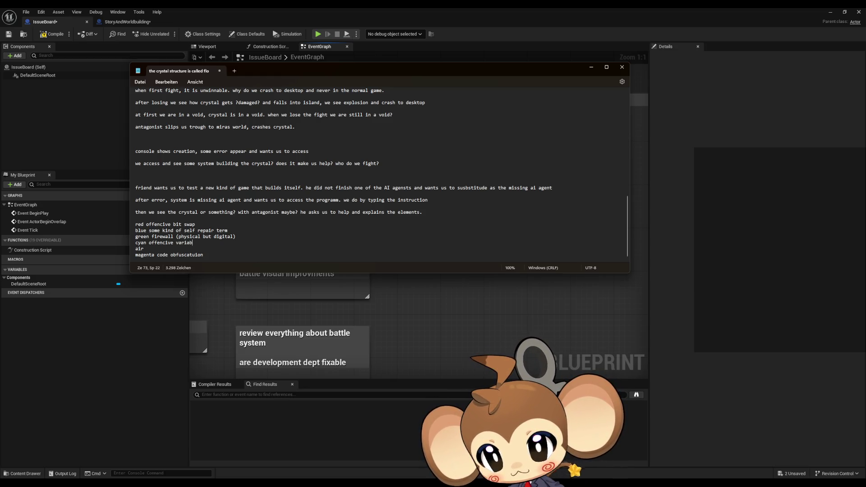
pyautogui.press('BackSpace')
pyautogui.press('BackSpace')
pyautogui.press('BackSpace')
pyautogui.press('BackSpace')
pyautogui.press('BackSpace')
pyautogui.press('BackSpace')
pyautogui.write('cod')
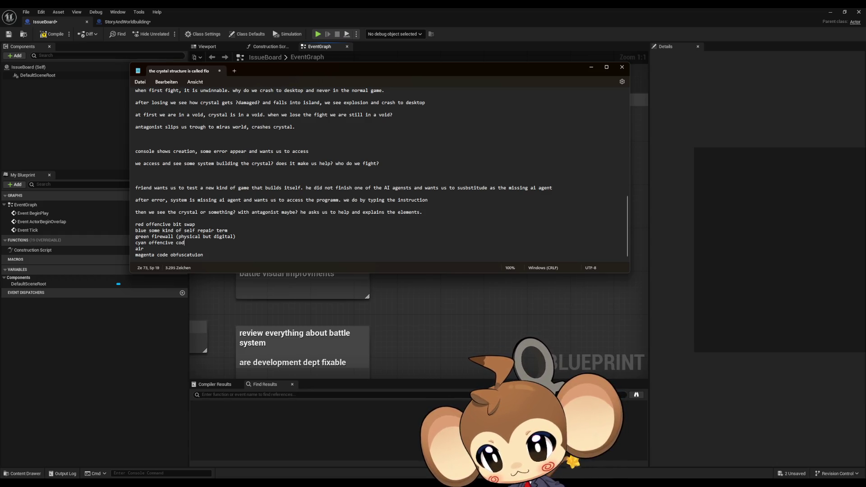
pyautogui.write('e injectio')
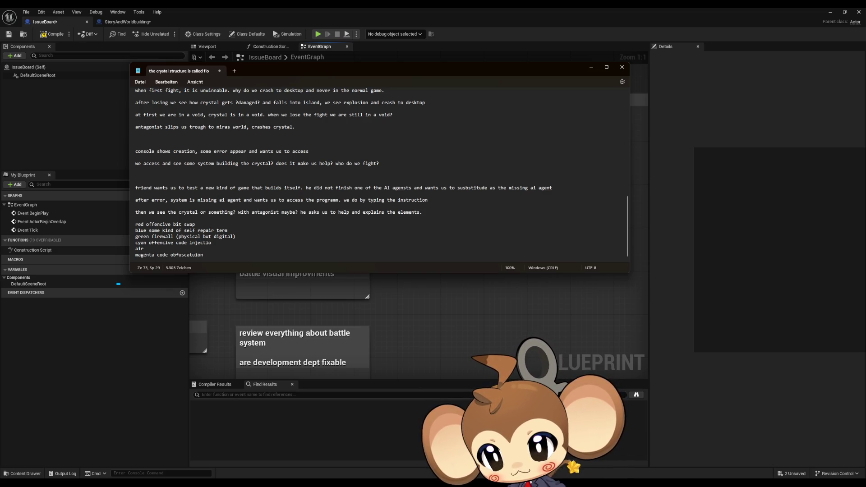
pyautogui.moveTo(174, 244); pyautogui.dragTo(148, 246)
pyautogui.press('BackSpace')
pyautogui.press('BackSpace')
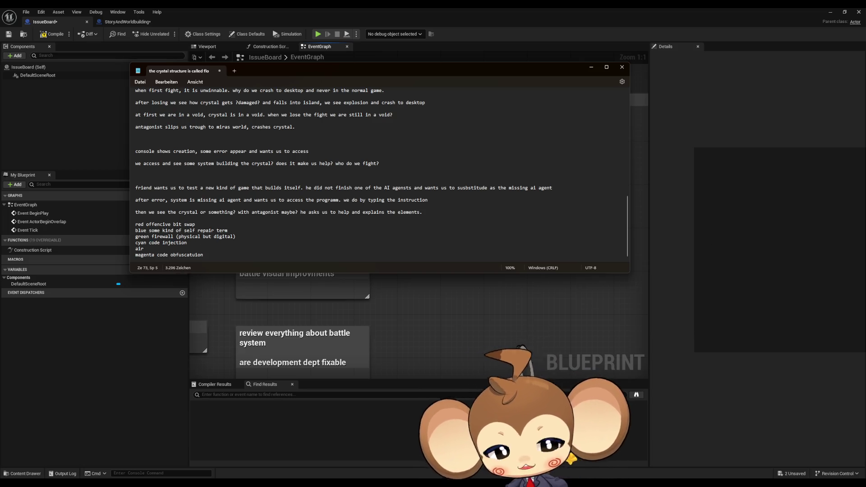
pyautogui.hotkey('alt', 'Tab')
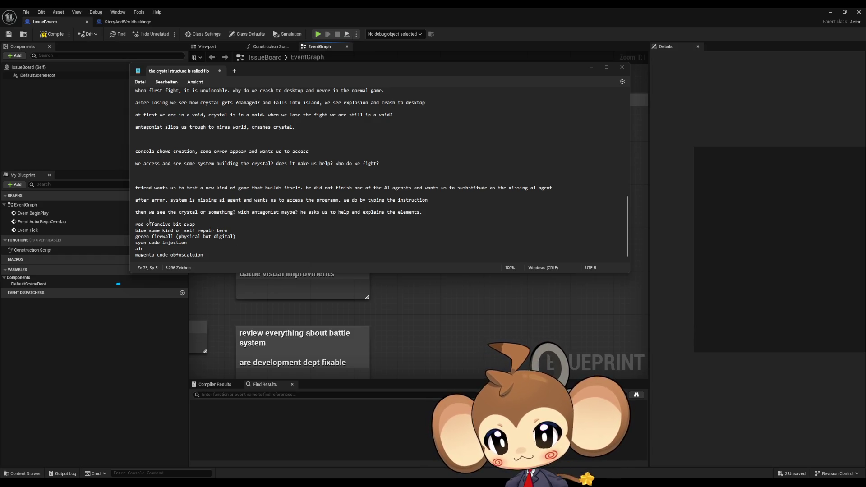
# Step: Rename the red ability to 'file access' and rewrite blue's description as 'diagnostics and repair'
pyautogui.moveTo(146, 224); pyautogui.dragTo(198, 224)
pyautogui.write('fi')
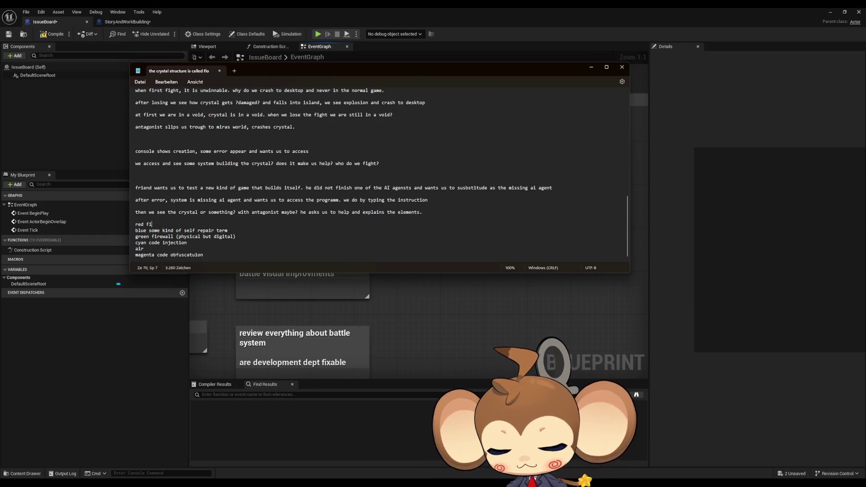
pyautogui.write('le access')
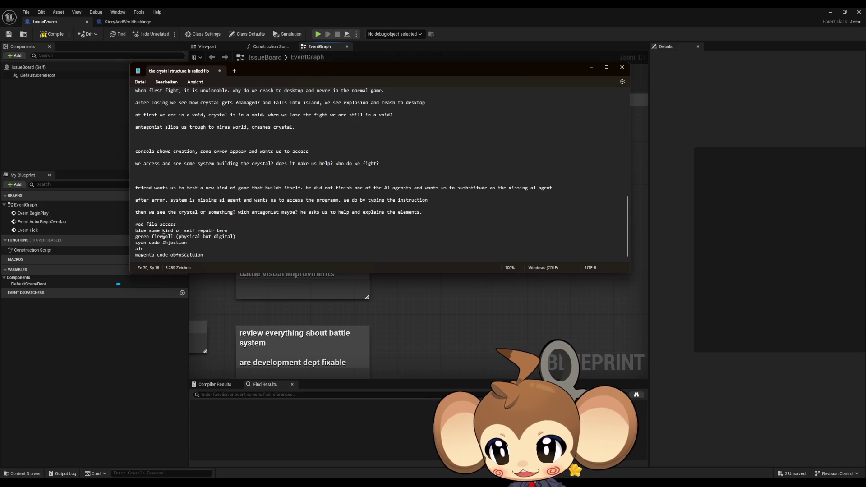
pyautogui.click(151, 249)
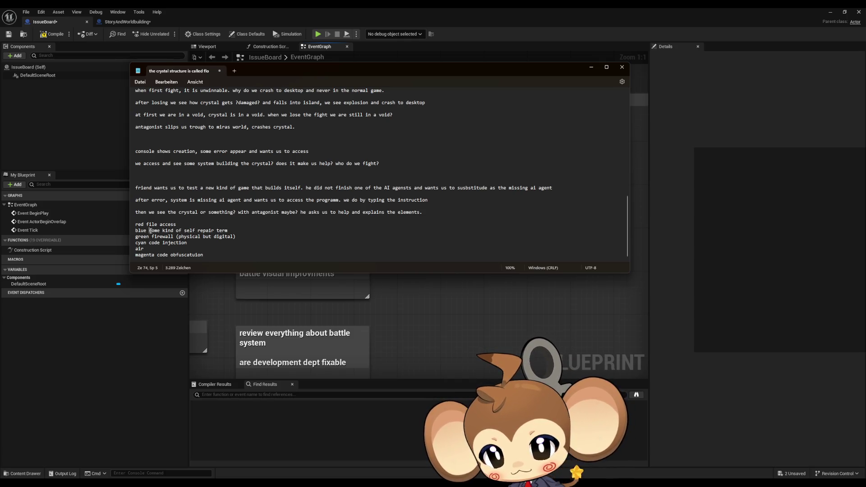
pyautogui.moveTo(151, 230); pyautogui.dragTo(255, 233)
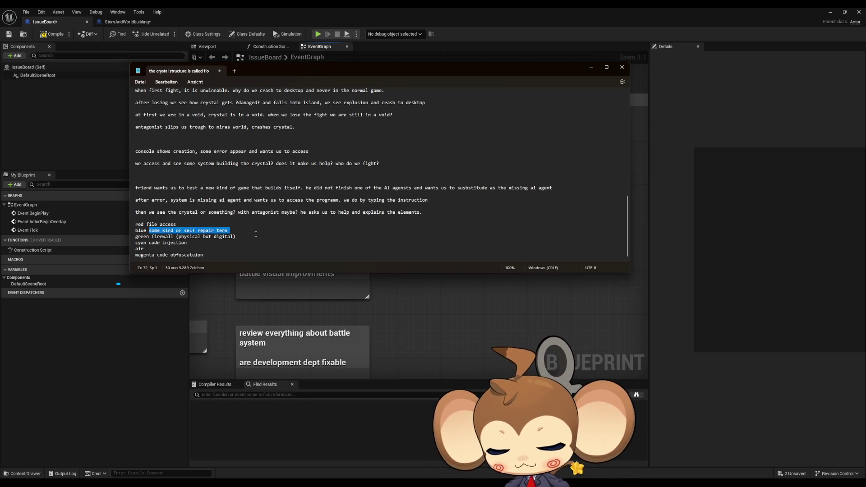
pyautogui.write('diagnostics and ')
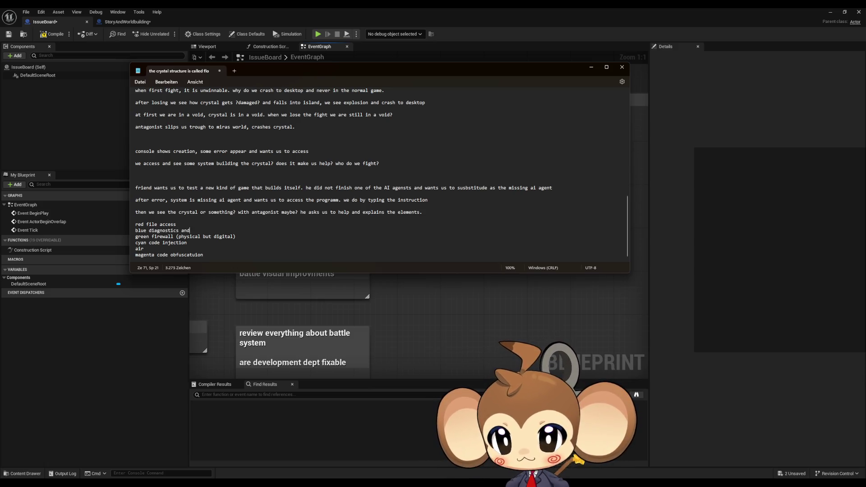
pyautogui.write('re')
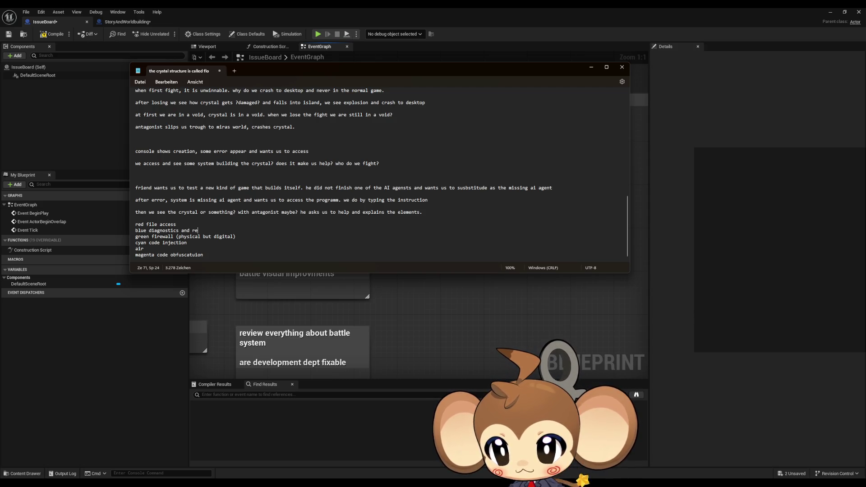
pyautogui.write('pai')
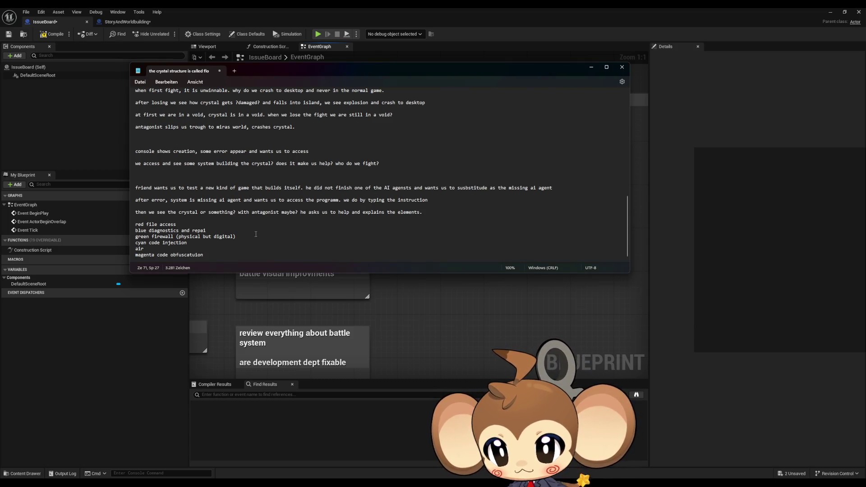
pyautogui.write('r')
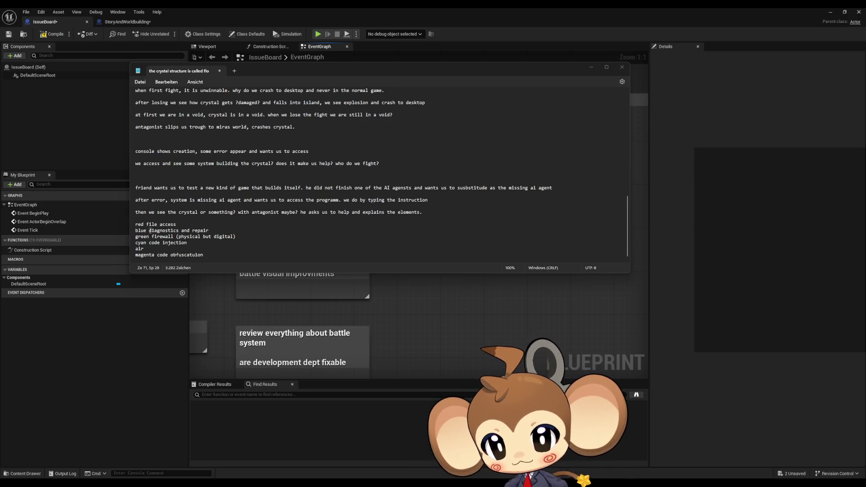
# Step: Change 'repair' to 'restore' on the blue line, then add text to the end of the air line
pyautogui.doubleClick(195, 230)
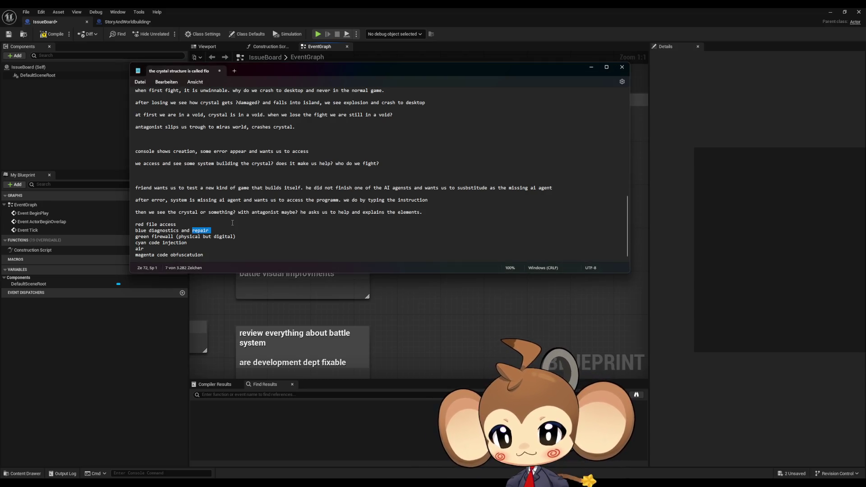
pyautogui.write('restore')
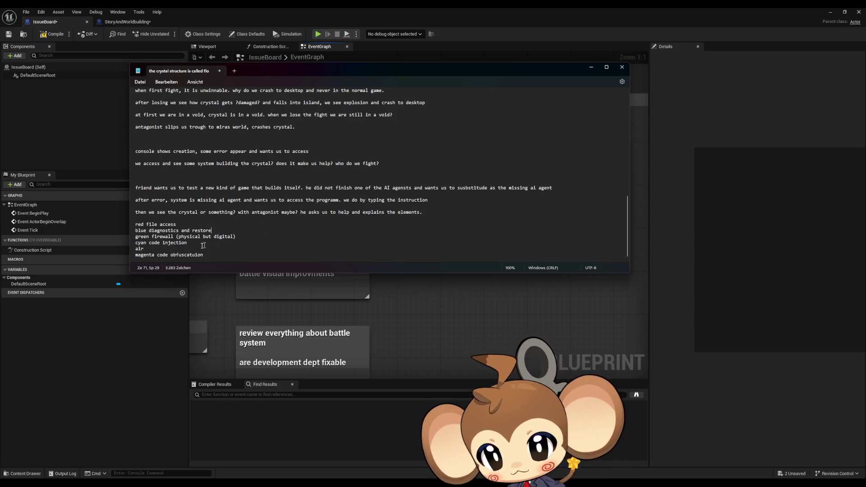
pyautogui.click(165, 249)
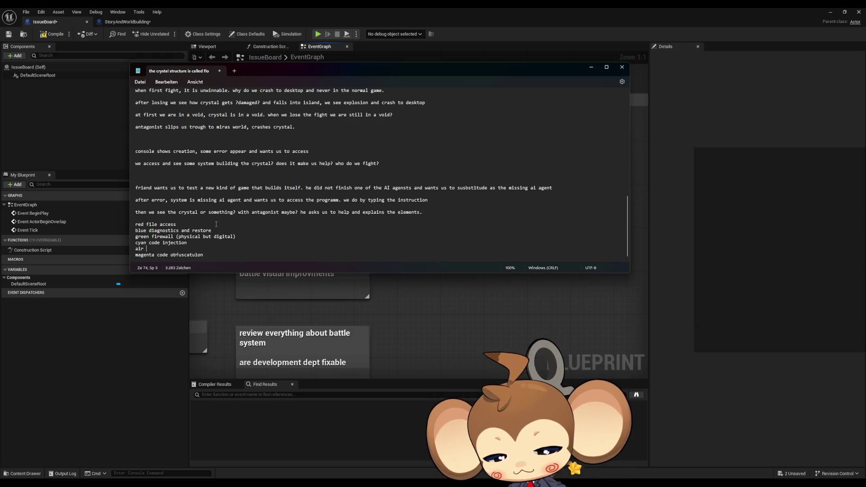
pyautogui.write('mal')
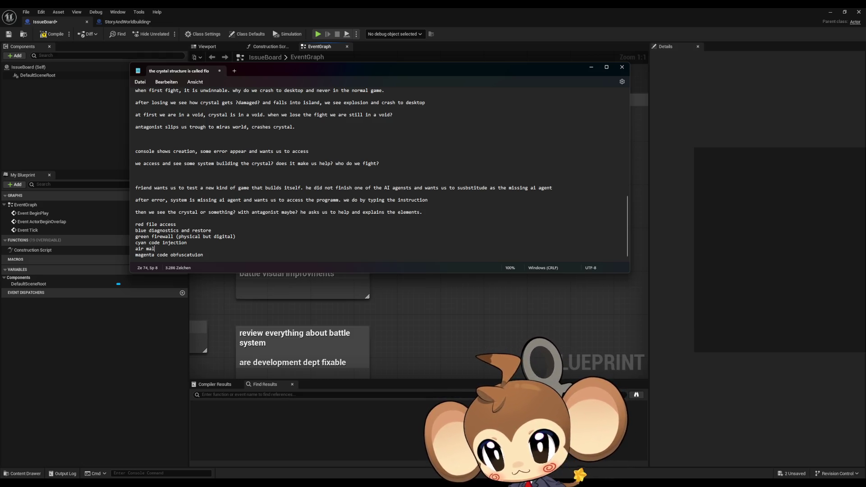
pyautogui.write('eware inj')
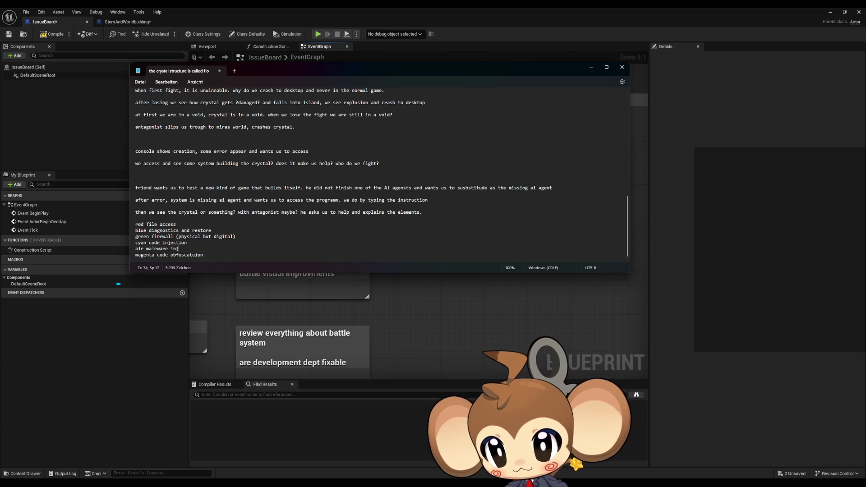
pyautogui.write('ection')
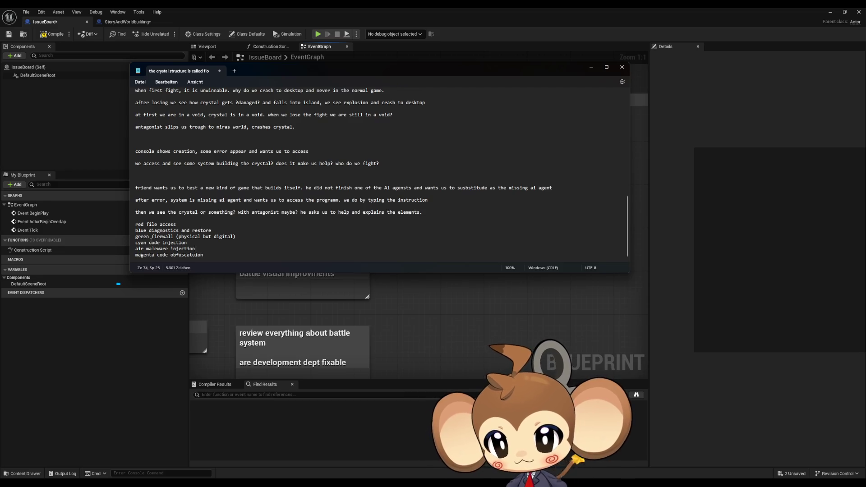
pyautogui.moveTo(149, 242)
pyautogui.mouseDown()
pyautogui.moveTo(238, 237)
pyautogui.moveTo(208, 243)
pyautogui.mouseUp()
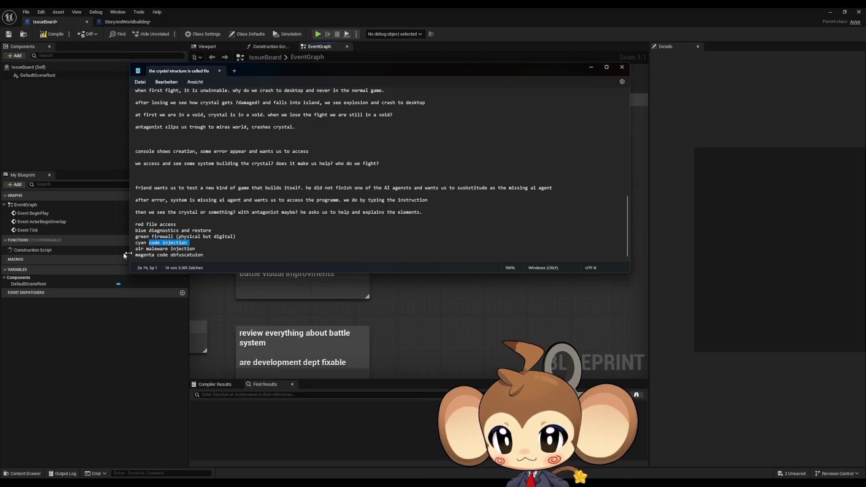
pyautogui.moveTo(135, 248); pyautogui.dragTo(142, 249)
# Step: Rename air to yellow, change cyan to 'adress manupilation', and change red's 'file access' to 'file write'
pyautogui.write('yellow')
pyautogui.press('Delete')
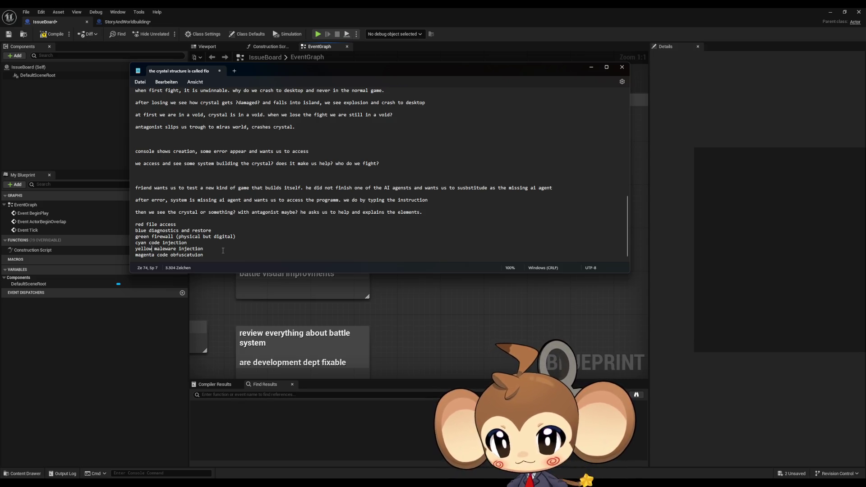
pyautogui.moveTo(148, 243); pyautogui.dragTo(188, 243)
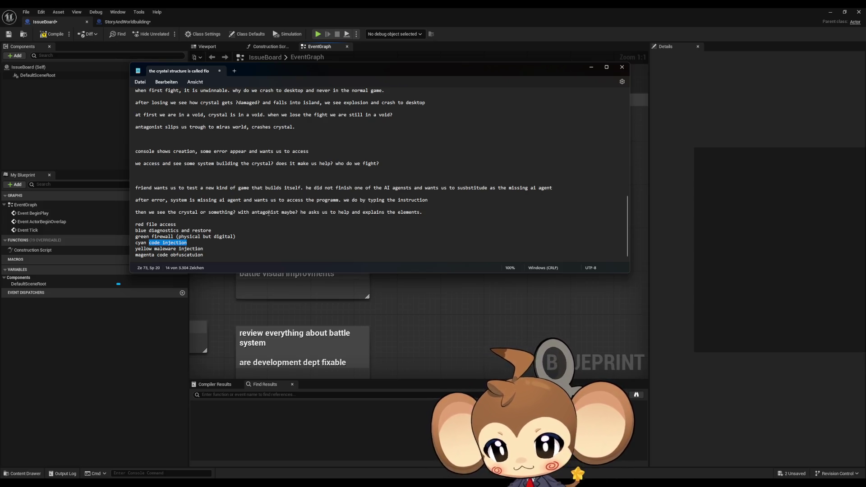
pyautogui.write('adress ')
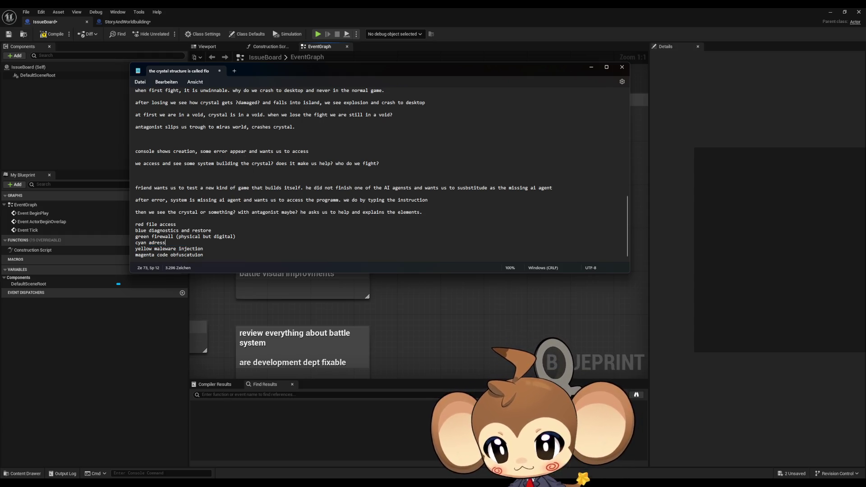
pyautogui.write('manu')
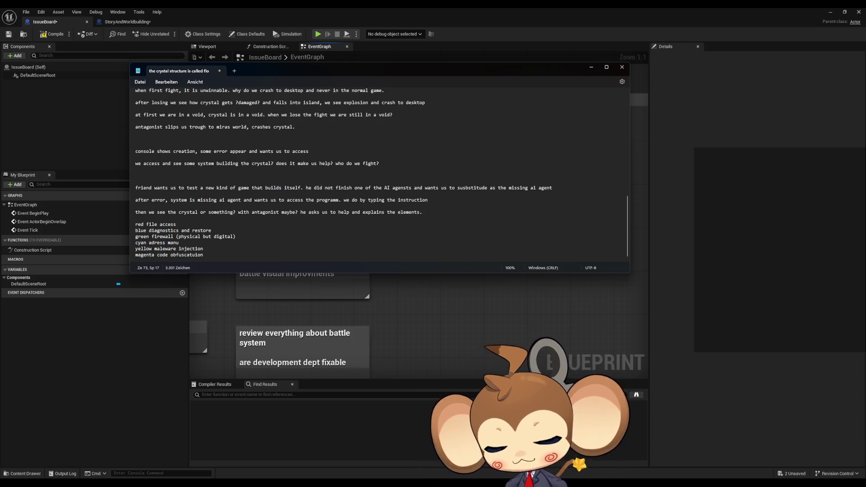
pyautogui.write('p')
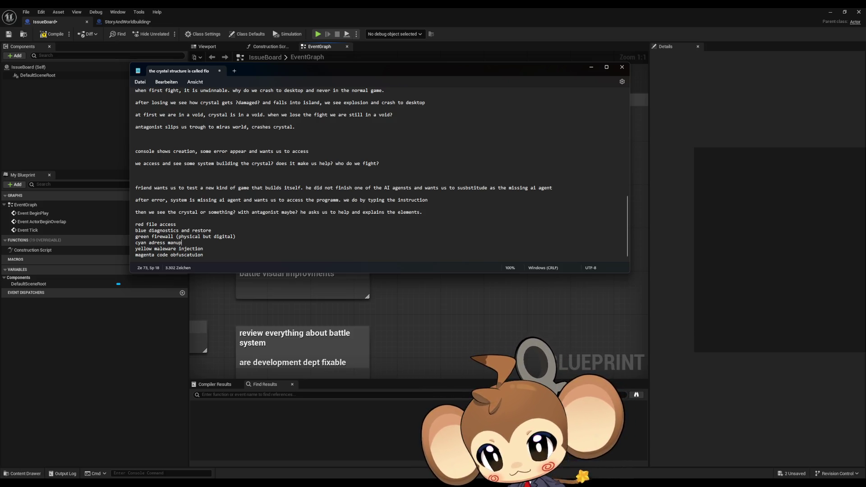
pyautogui.write('ilation')
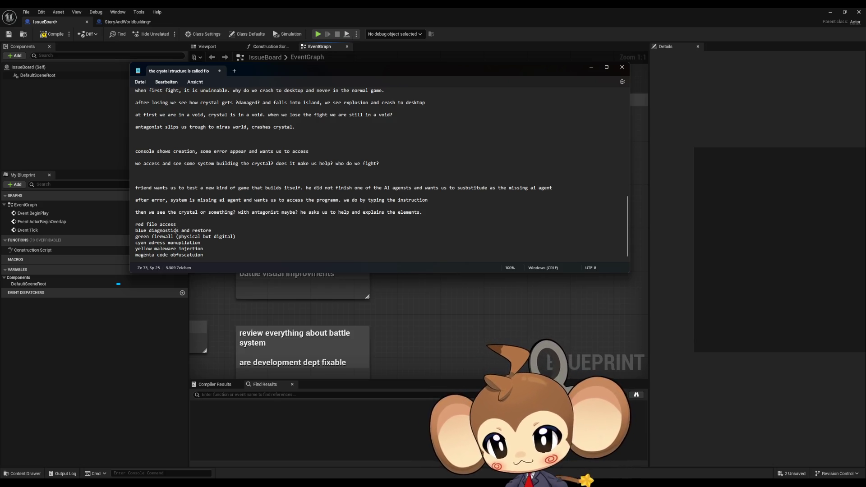
pyautogui.moveTo(146, 224); pyautogui.dragTo(180, 226)
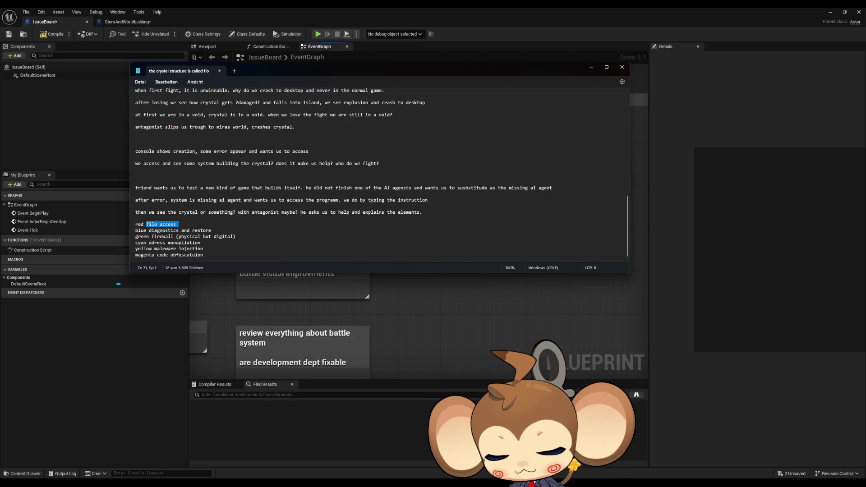
pyautogui.write('file write')
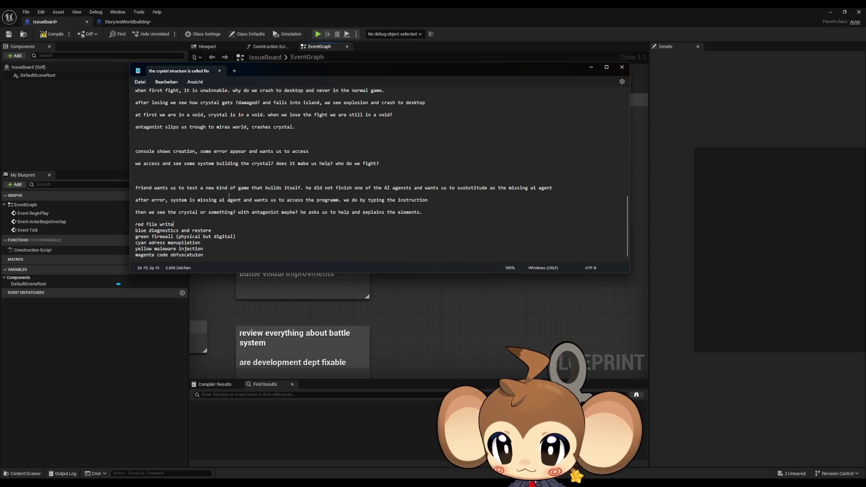
# Step: Remove '(physical but digital)' from the green firewall line, restore the line break, and spell cyan's 'address' correctly
pyautogui.moveTo(176, 236); pyautogui.dragTo(263, 237)
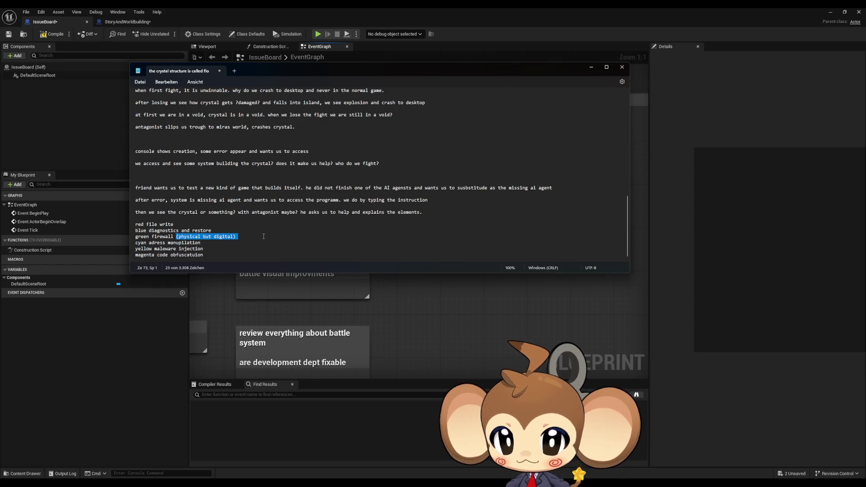
pyautogui.press('Delete')
pyautogui.press('Return')
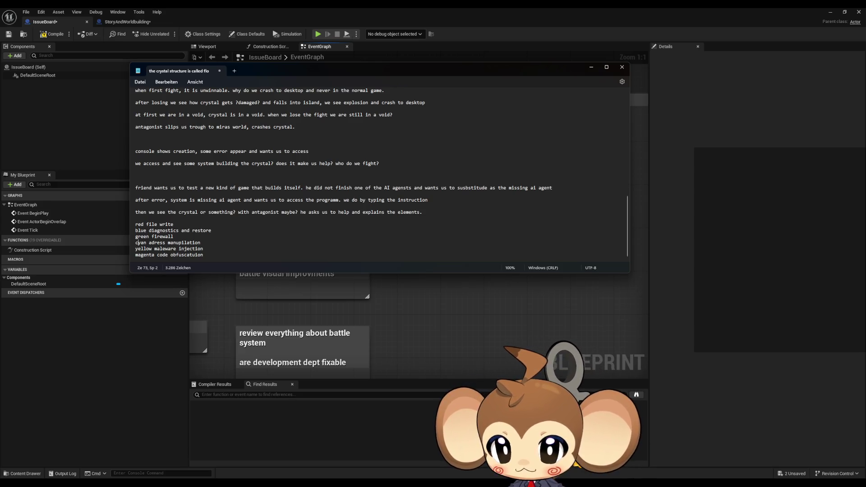
pyautogui.write('d')
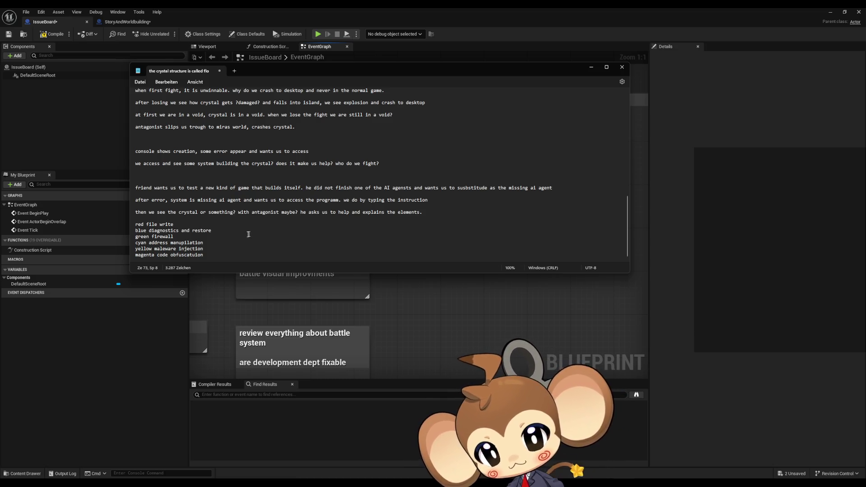
# Step: Replace 'file write' on the red line with 'delete file'
pyautogui.moveTo(149, 243)
pyautogui.mouseDown()
pyautogui.moveTo(208, 244)
pyautogui.moveTo(201, 249)
pyautogui.mouseUp()
pyautogui.moveTo(146, 224); pyautogui.dragTo(174, 224)
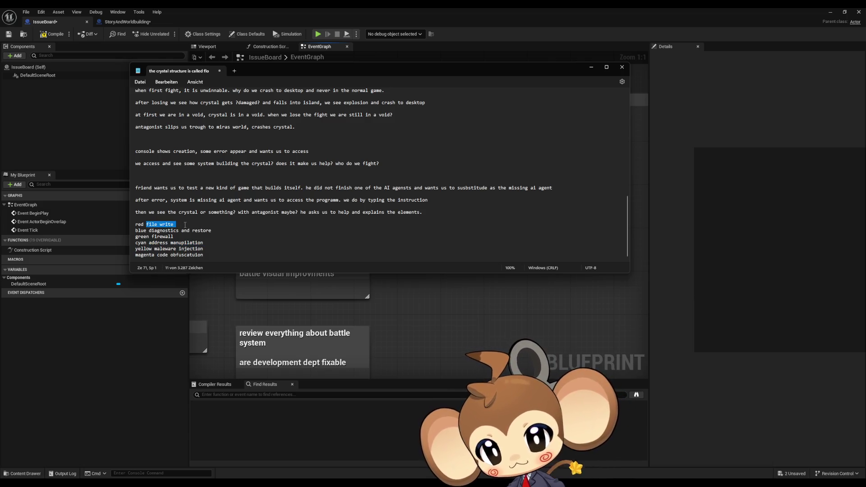
pyautogui.write('delete file')
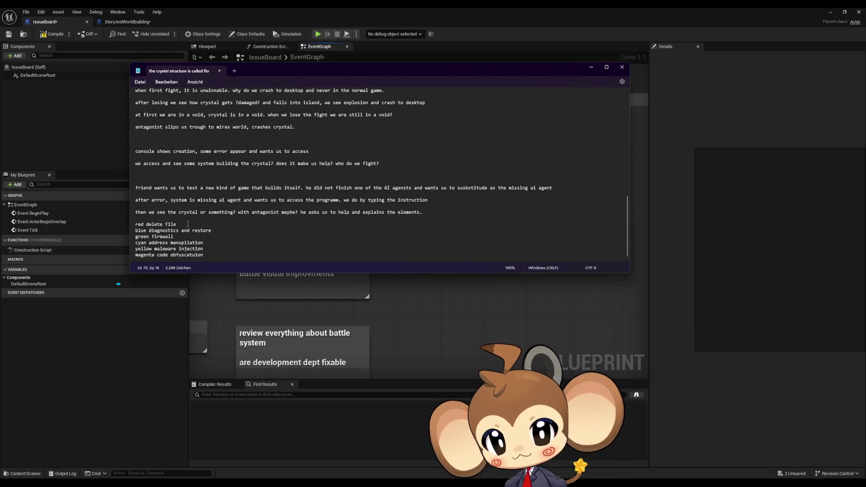
pyautogui.doubleClick(157, 255)
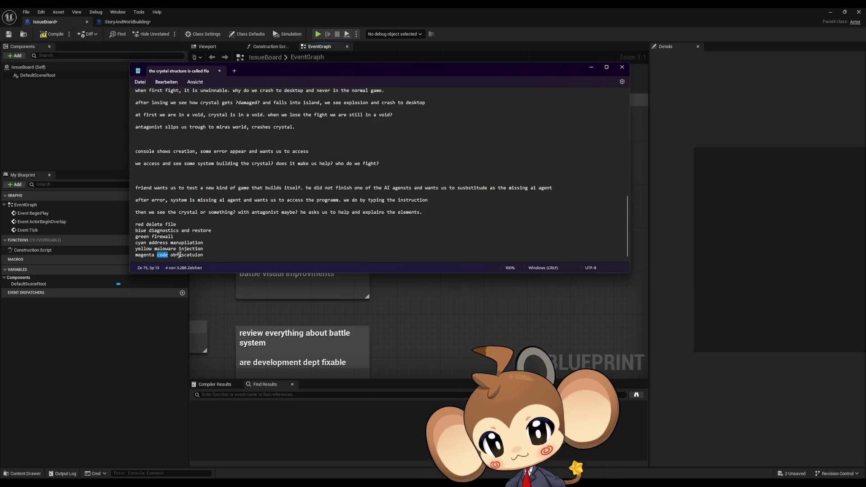
# Step: Change magenta's 'code' to 'address' so it reads 'address obfuscatuion', then leave Notepad
pyautogui.write('address')
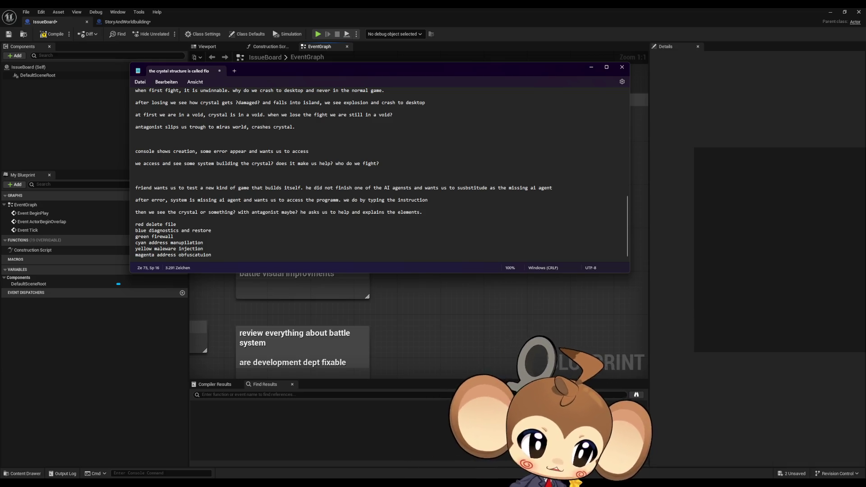
pyautogui.hotkey('alt', 'Tab')
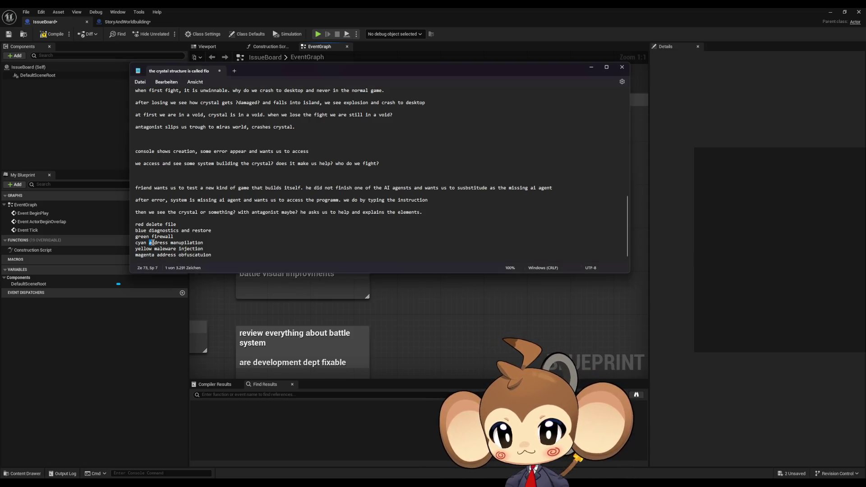
# Step: Make cyan read 'delete file' and red read 'delete address', correcting the 'address' spelling
pyautogui.moveTo(150, 242); pyautogui.dragTo(205, 242)
pyautogui.write('delete file')
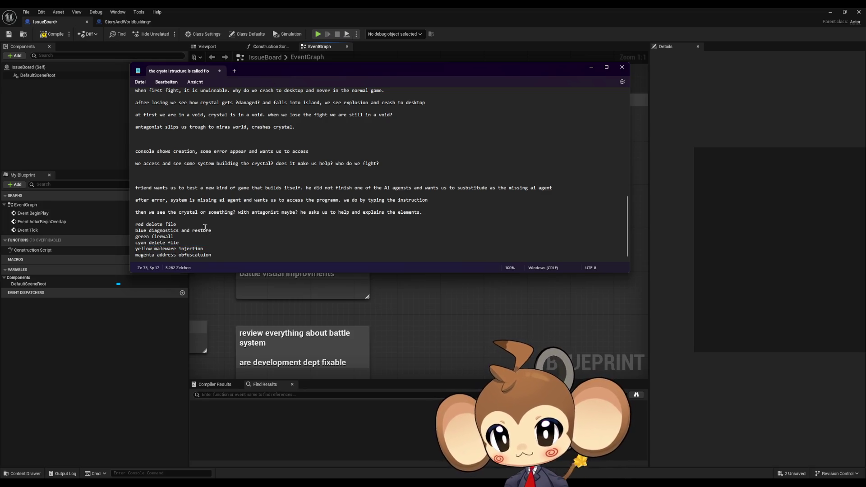
pyautogui.doubleClick(169, 224)
pyautogui.write('adress')
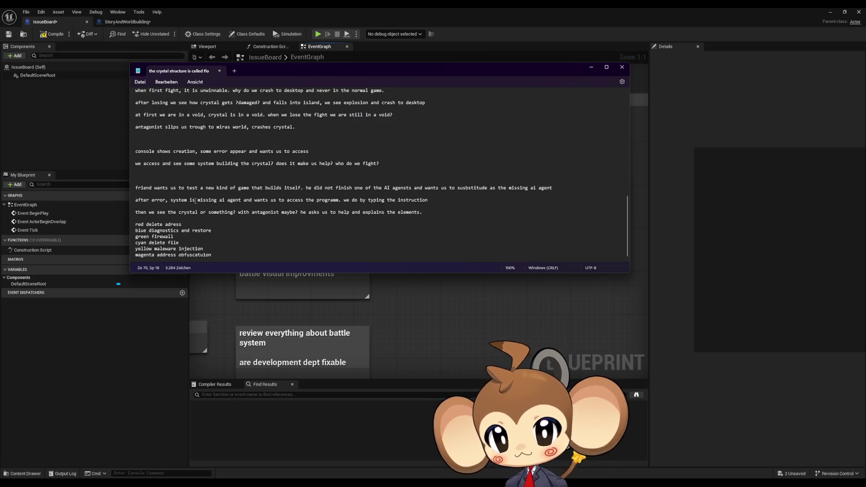
pyautogui.click(171, 224)
pyautogui.write('d')
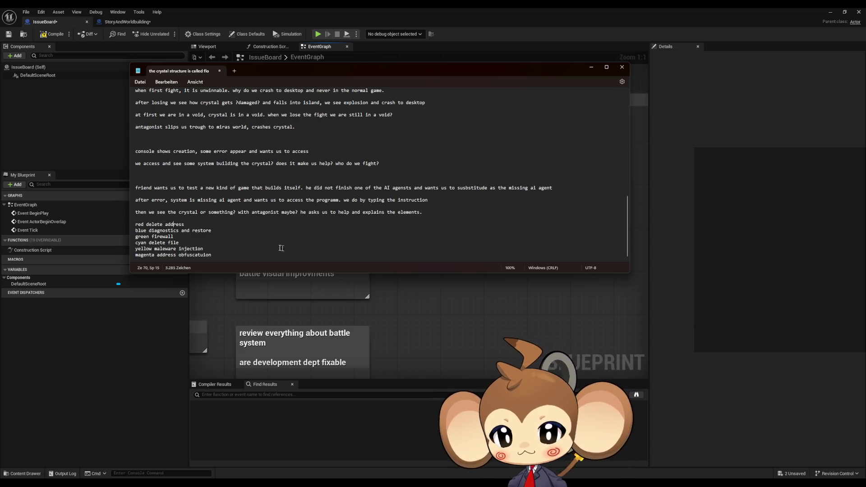
pyautogui.moveTo(149, 243); pyautogui.dragTo(181, 243)
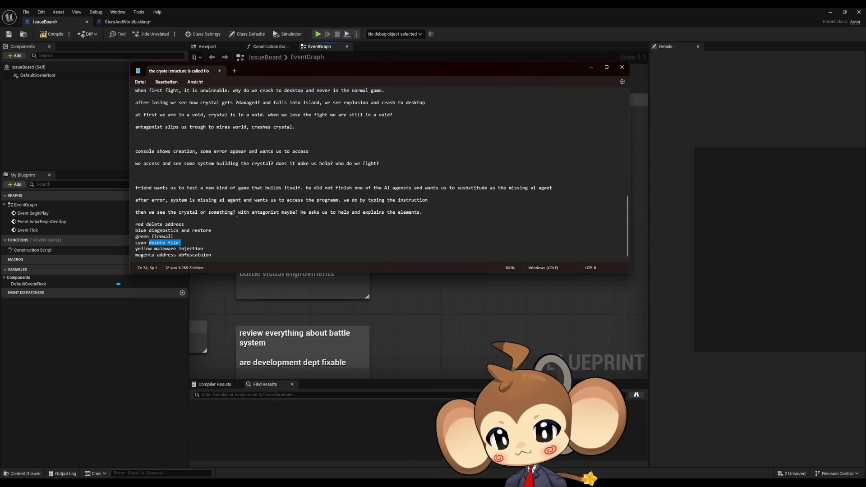
# Step: Insert 'reserved' before 'address' on the red line and change cyan to 'write in address area'
pyautogui.click(164, 223)
pyautogui.write('reserved')
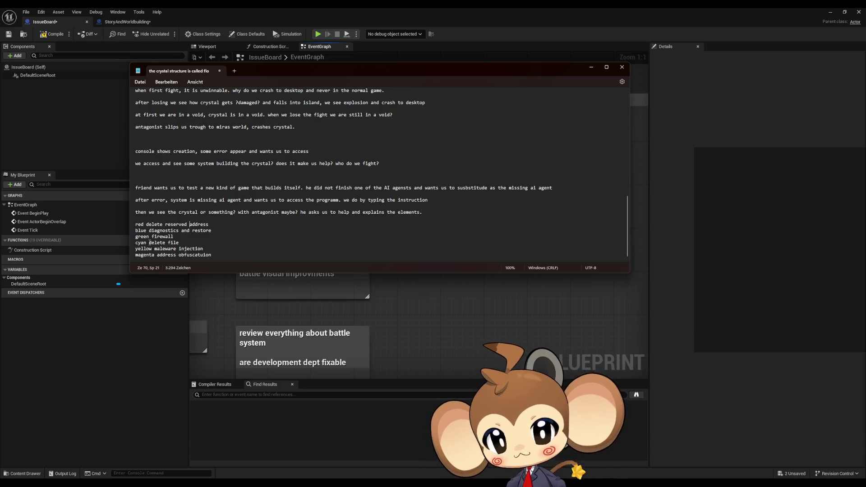
pyautogui.moveTo(149, 243); pyautogui.dragTo(184, 243)
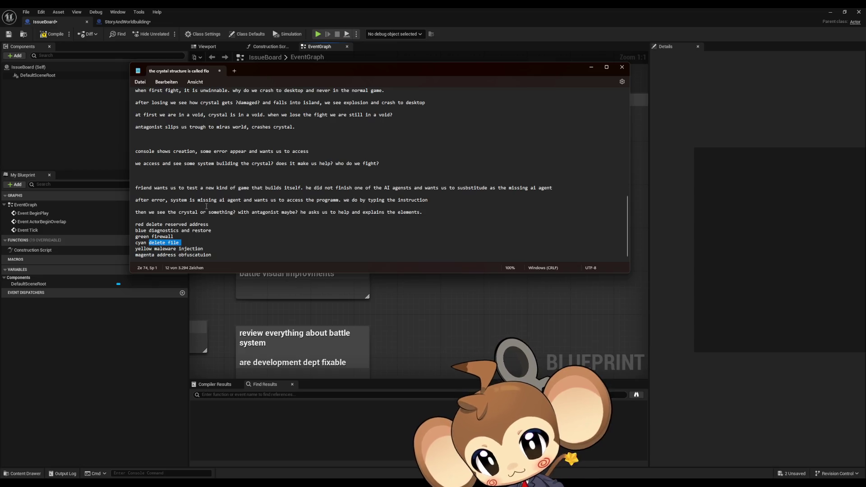
pyautogui.write('write')
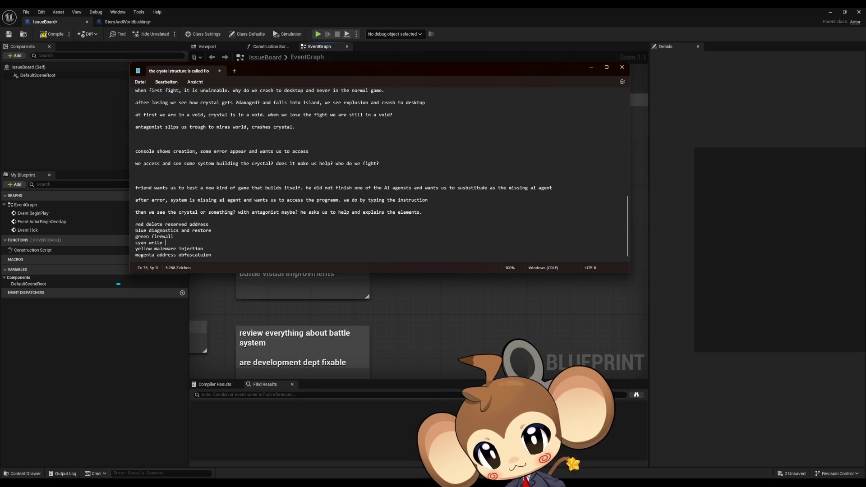
pyautogui.write(' in address area')
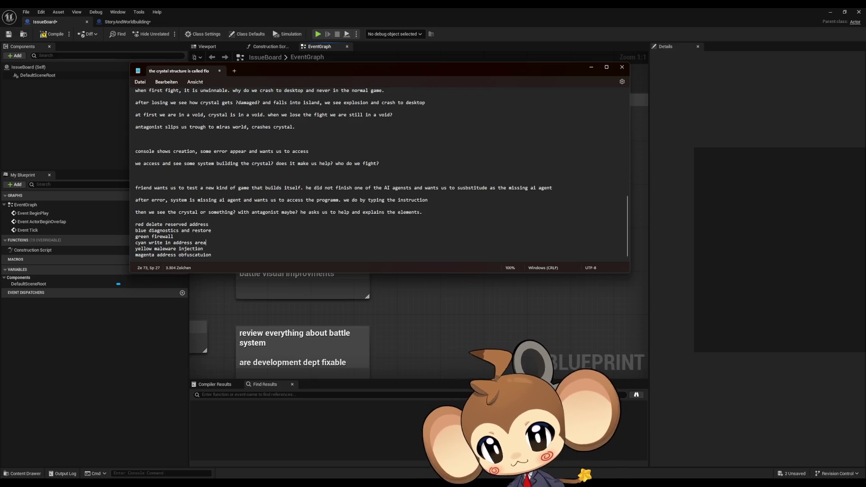
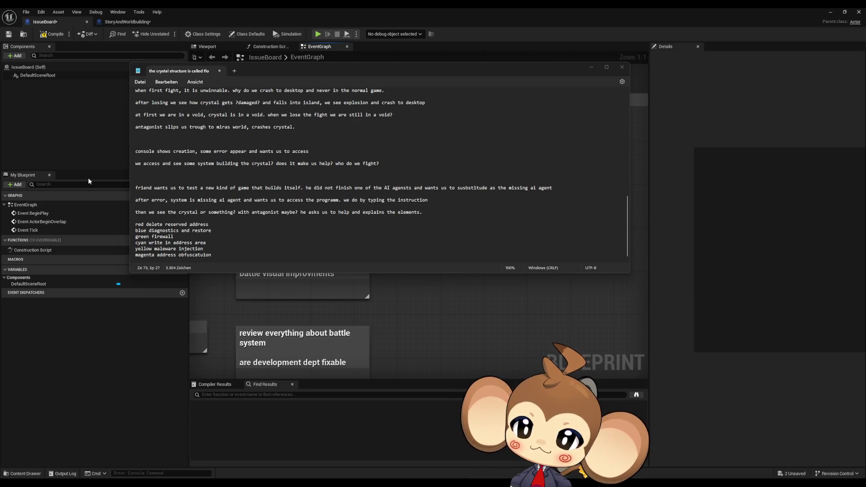
# Step: Delete the cyan, yellow and magenta lines and strip the red, blue and green prefixes
pyautogui.moveTo(211, 255); pyautogui.dragTo(111, 244)
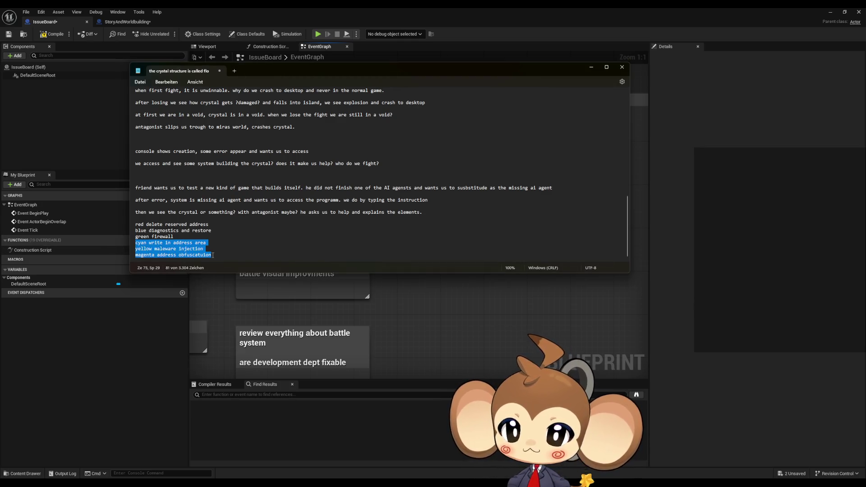
pyautogui.press('Delete')
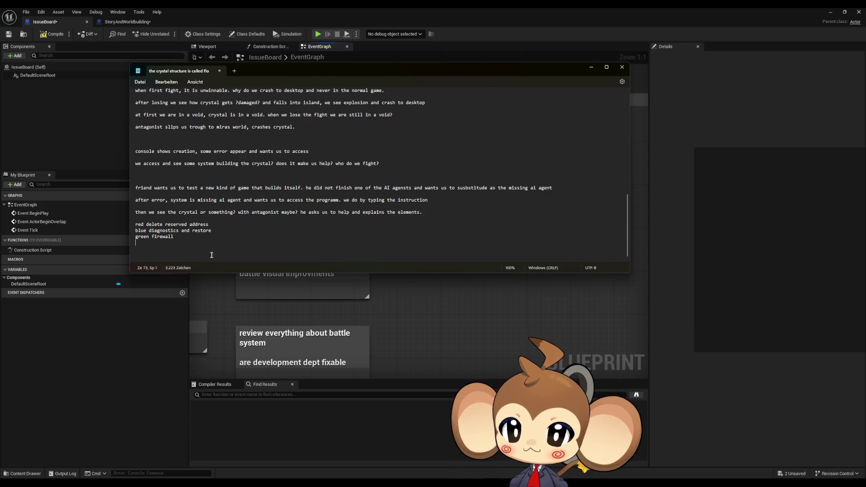
pyautogui.moveTo(165, 224); pyautogui.dragTo(217, 222)
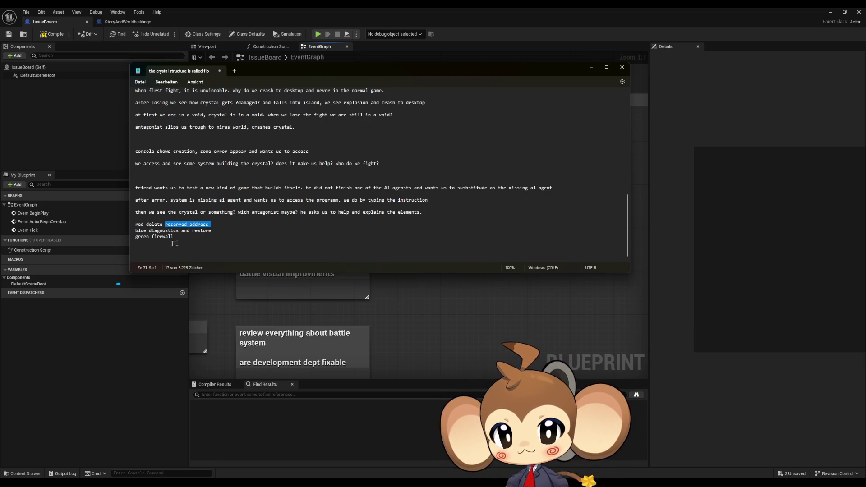
pyautogui.doubleClick(139, 224)
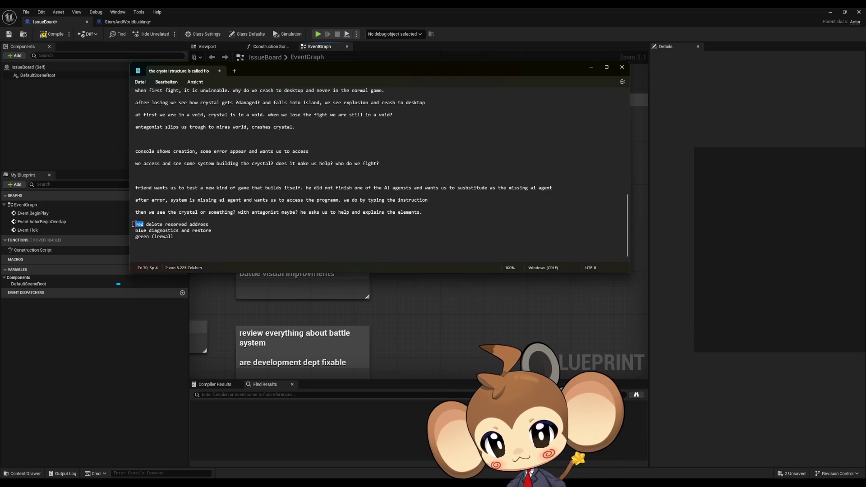
pyautogui.press('BackSpace')
pyautogui.doubleClick(141, 230)
pyautogui.press('BackSpace')
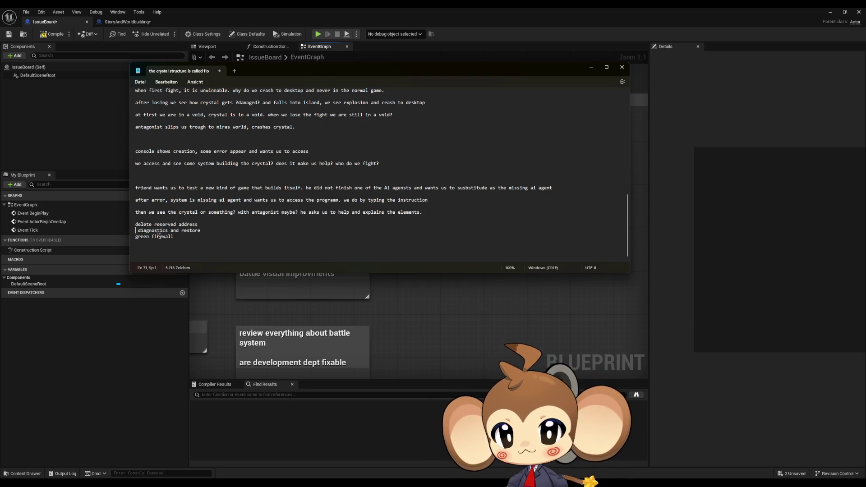
pyautogui.doubleClick(141, 236)
pyautogui.press('BackSpace')
pyautogui.press('Delete')
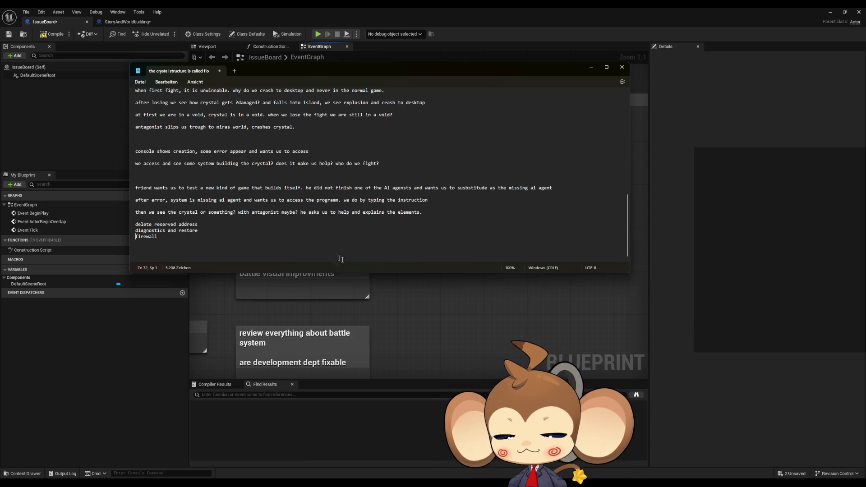
# Step: Create a comment titled 'rework battle controlls' and place it above the tutorial comment
pyautogui.click(435, 333)
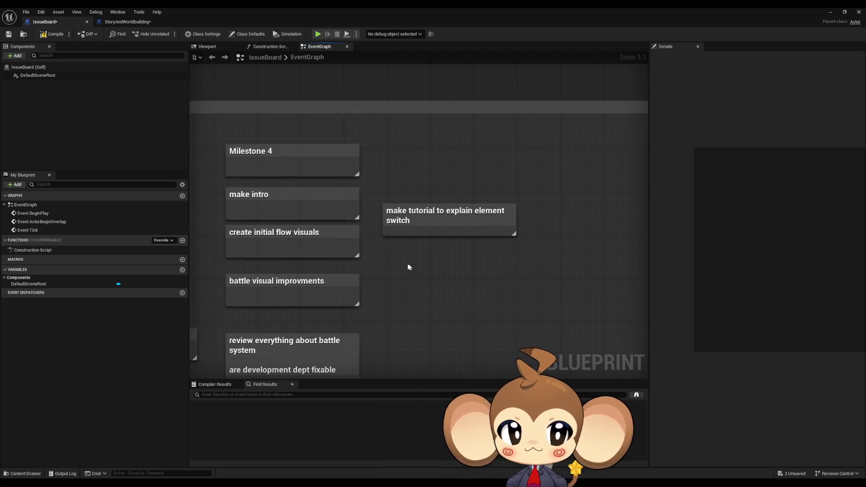
pyautogui.write('crework bat')
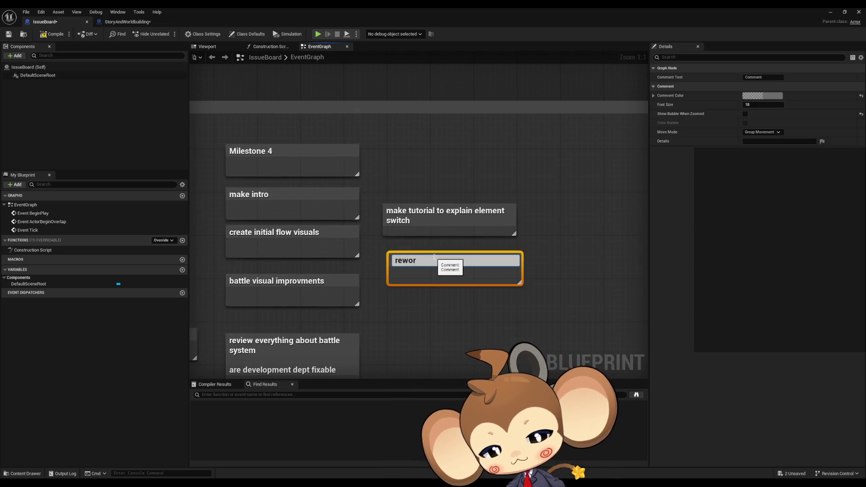
pyautogui.write('tle controlls')
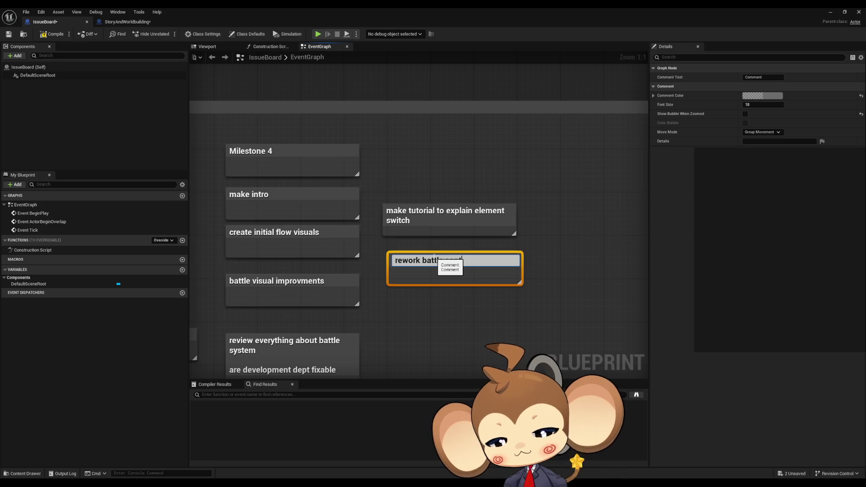
pyautogui.press('Return')
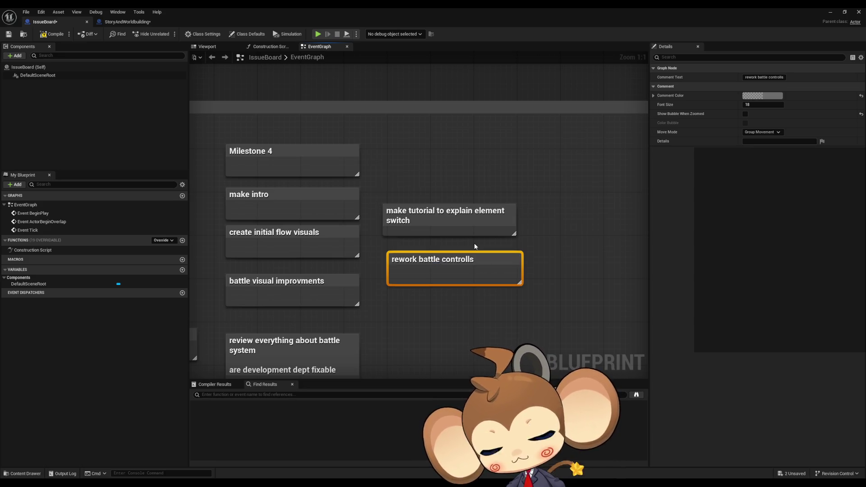
pyautogui.moveTo(420, 260); pyautogui.dragTo(405, 175)
pyautogui.click(398, 263)
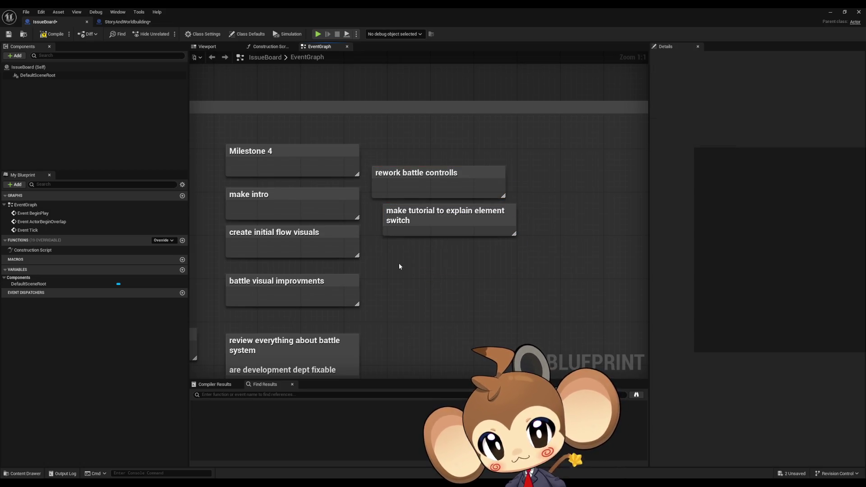
# Step: Add 'qwe asd is not intuitive' to the rework comment and align the tutorial comment beneath it
pyautogui.doubleClick(467, 177)
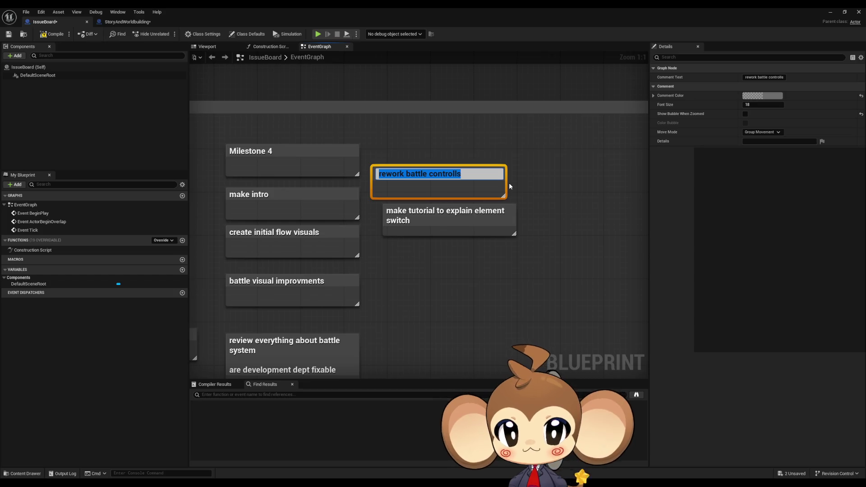
pyautogui.write('qw')
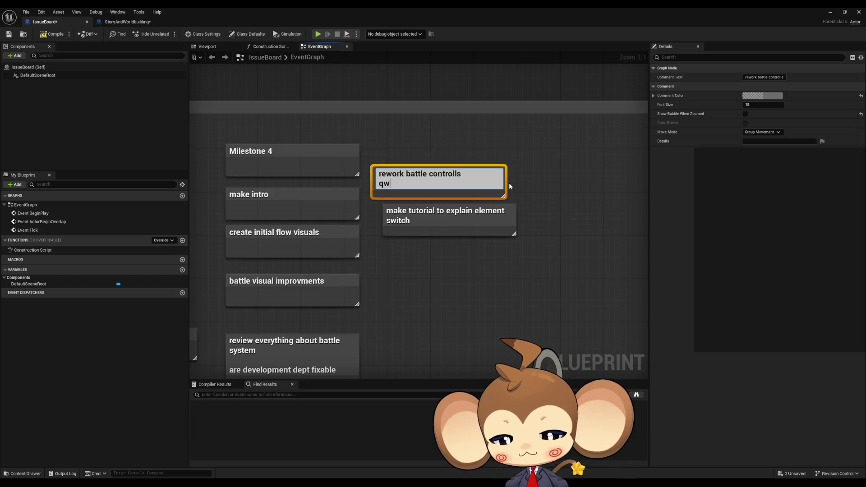
pyautogui.write('e asd is ')
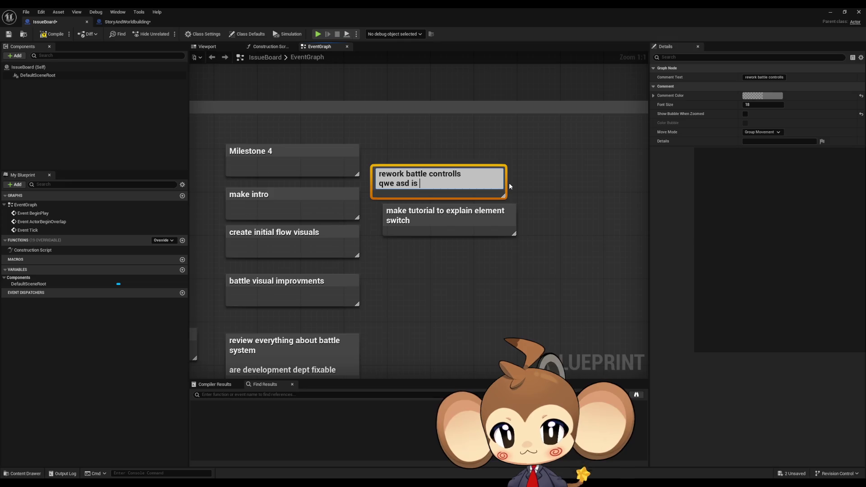
pyautogui.write('not intuitive')
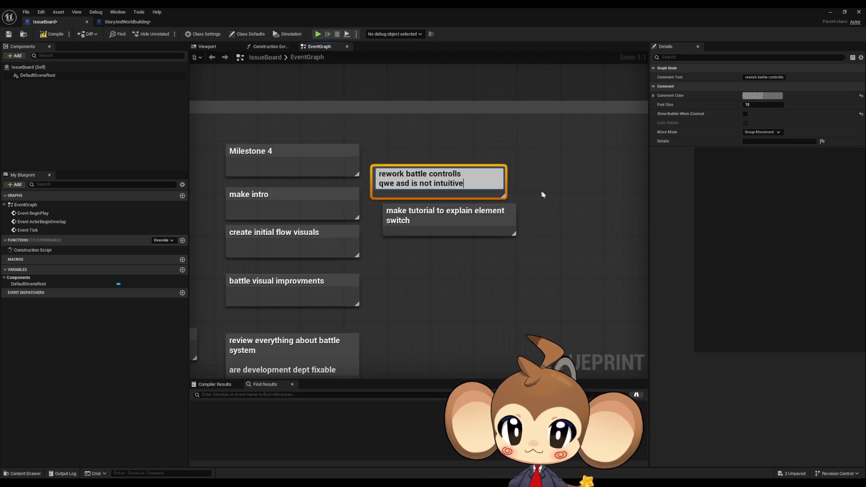
pyautogui.click(541, 191)
pyautogui.moveTo(445, 212); pyautogui.dragTo(433, 216)
pyautogui.click(528, 195)
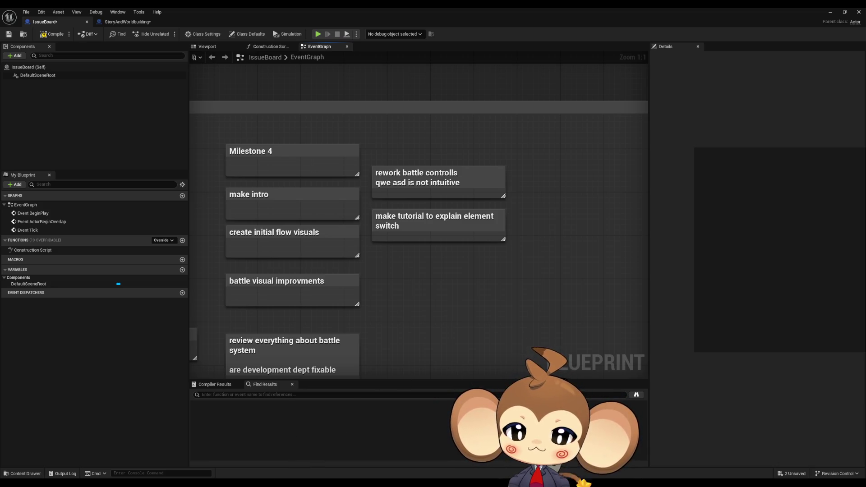
pyautogui.click(282, 473)
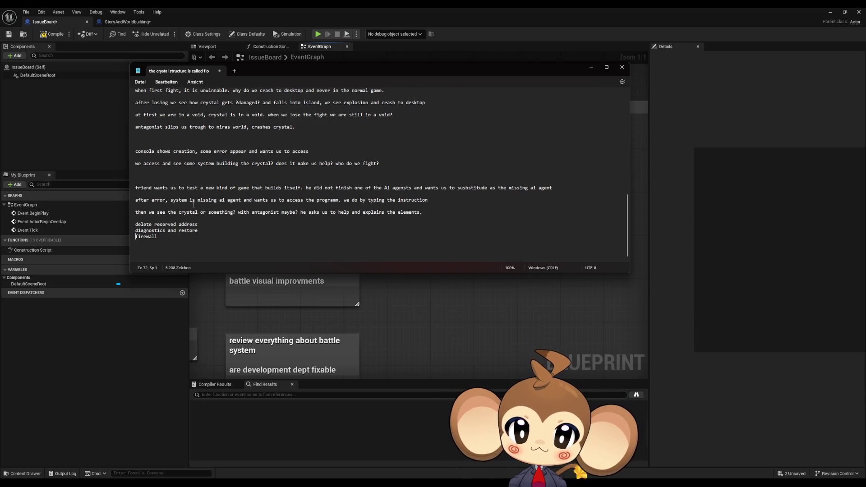
# Step: Write 'another fight which we cant win, things happen. we crash to console' on a new line under firewall
pyautogui.click(172, 250)
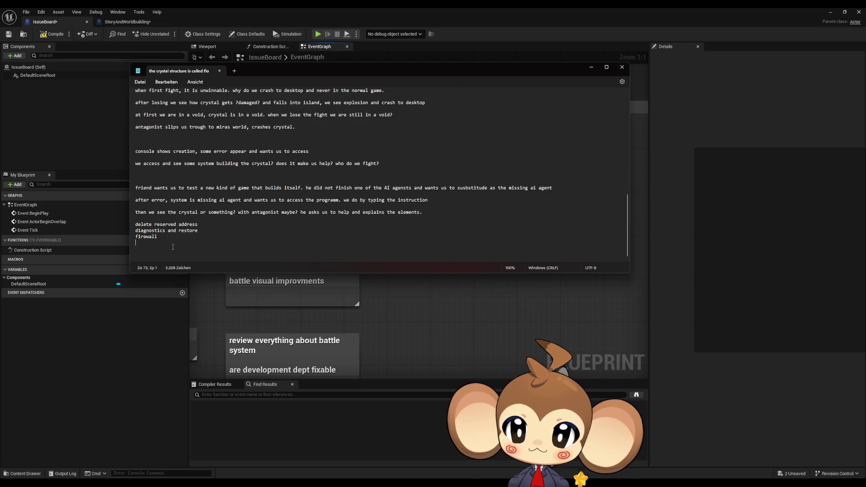
pyautogui.press('Return')
pyautogui.write('ano')
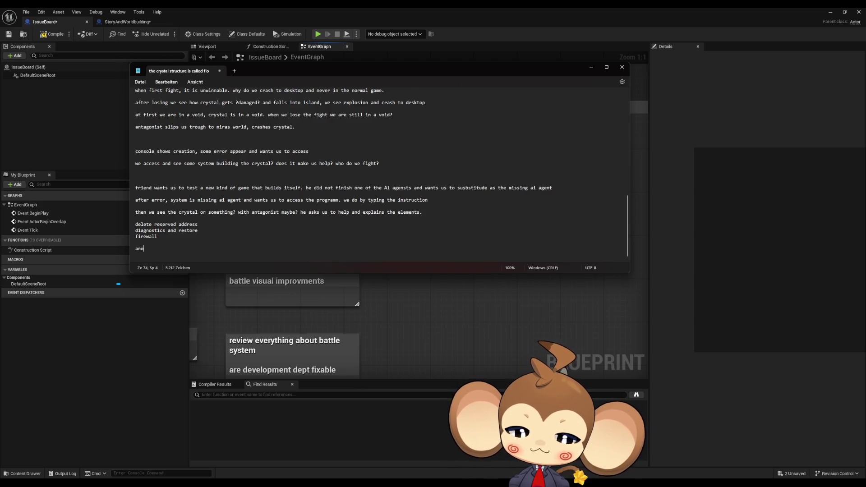
pyautogui.write('ther fight w')
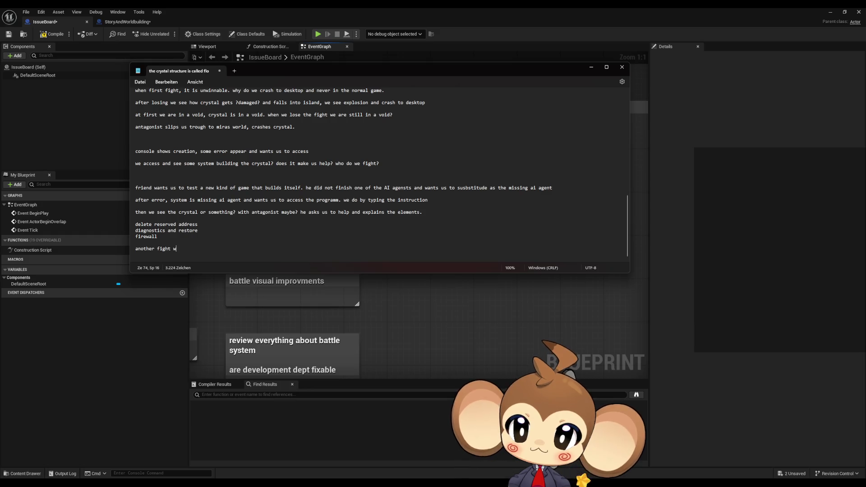
pyautogui.write('hich we cant win')
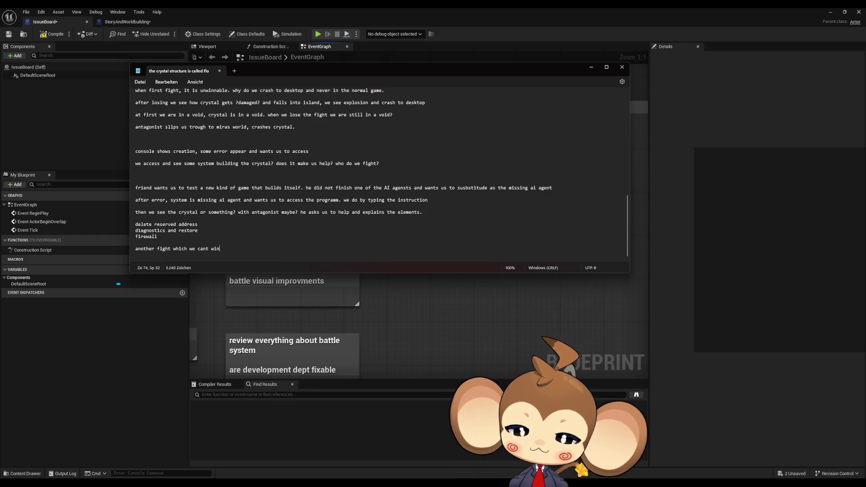
pyautogui.write(', things happen. w')
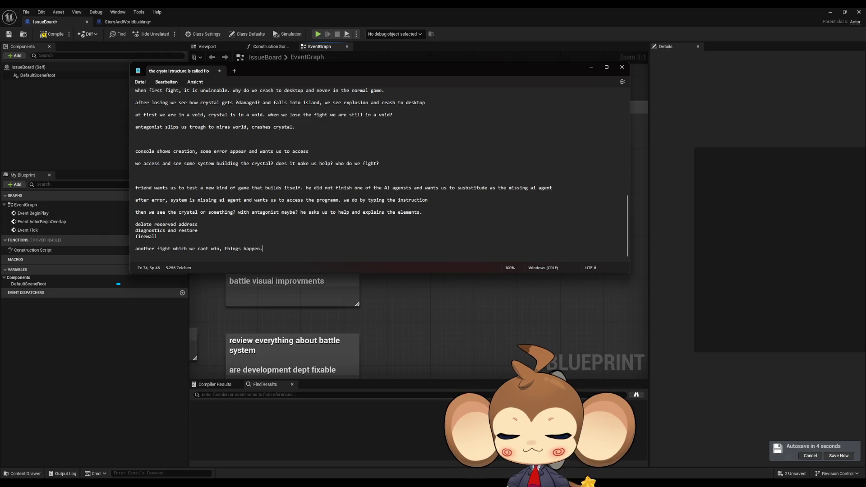
pyautogui.write('e c')
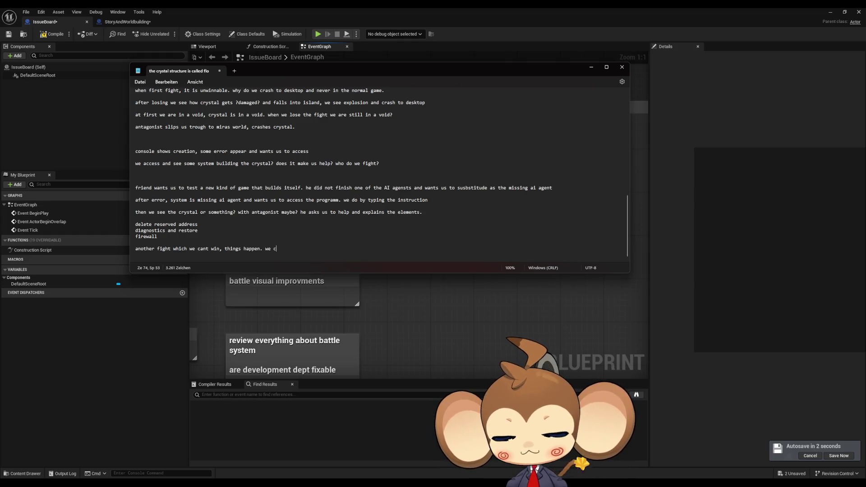
pyautogui.write('rash to console')
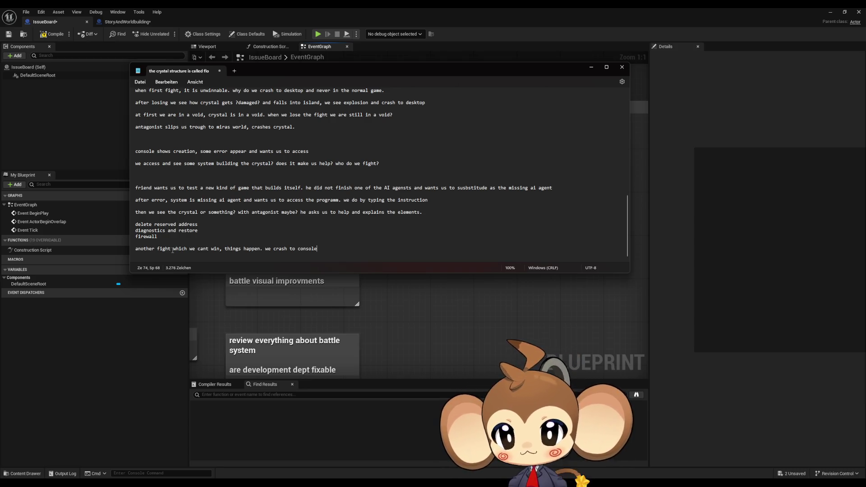
pyautogui.press('Return')
pyautogui.press('Return')
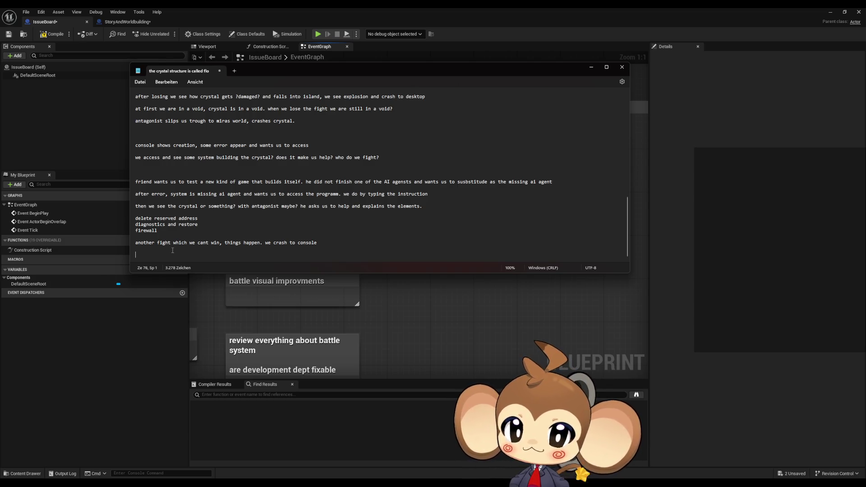
# Step: Type the note 'when we enter again, crystal should be on the ground somewhere' and switch to Paint
pyautogui.write('when we enter g')
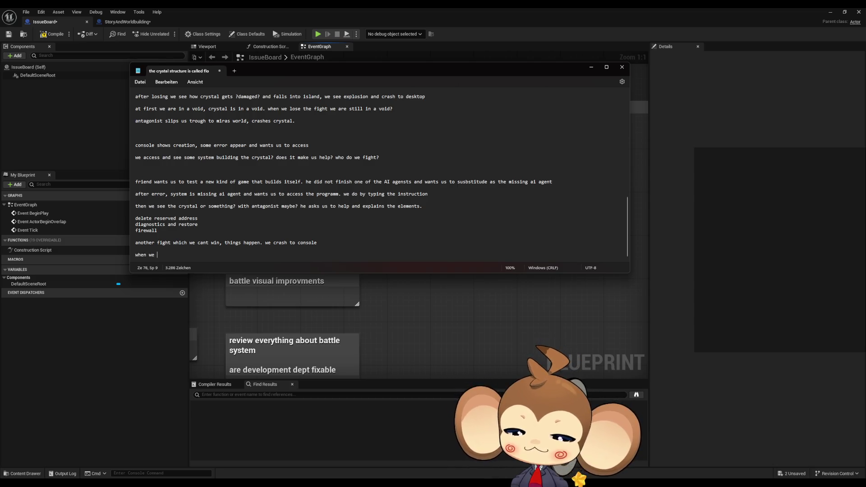
pyautogui.write('gain')
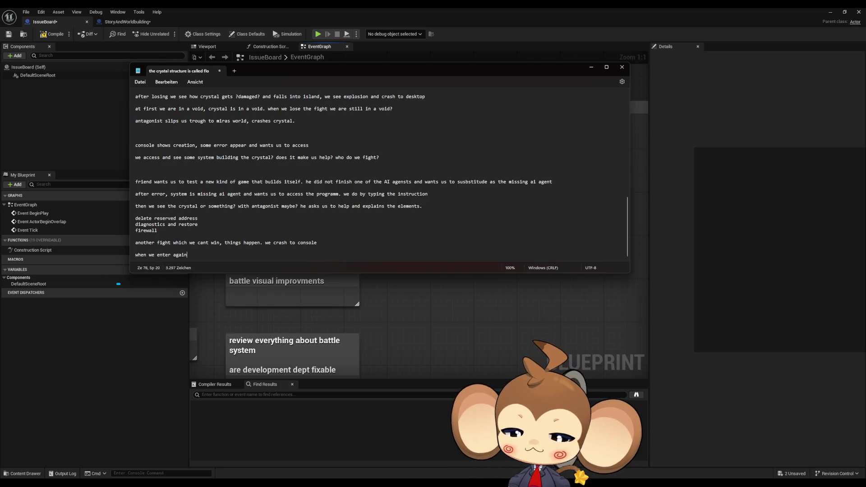
pyautogui.write(', crystal ')
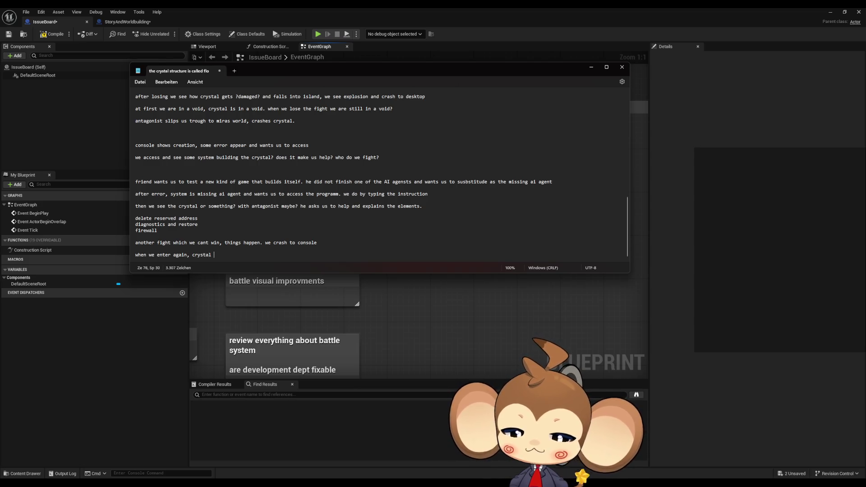
pyautogui.write('should beon the f')
pyautogui.write('round so')
pyautogui.write('where')
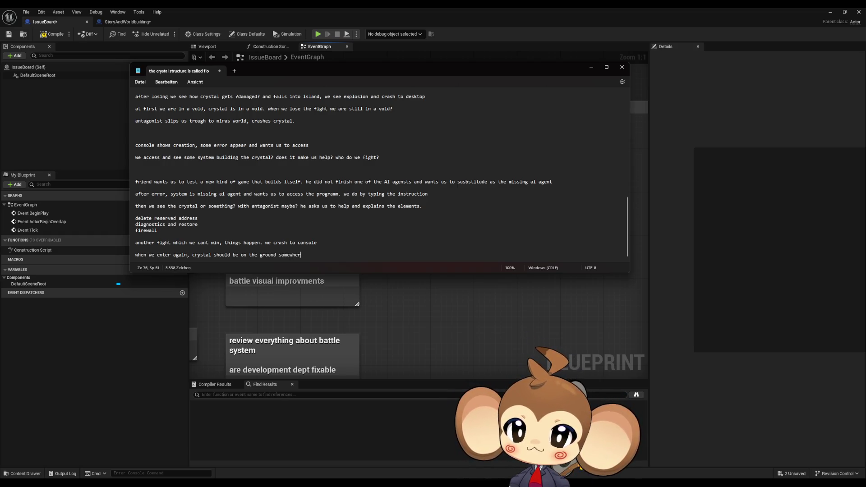
pyautogui.press('Return')
pyautogui.press('BackSpace')
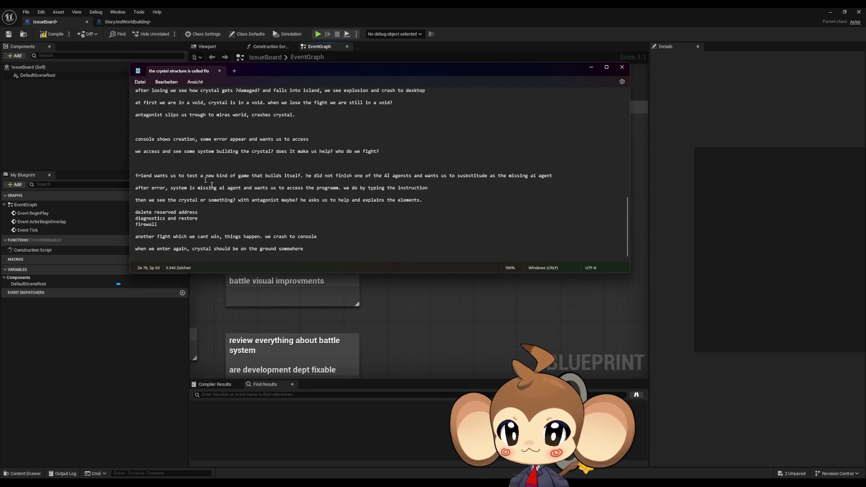
pyautogui.scroll(1, 296, 221)
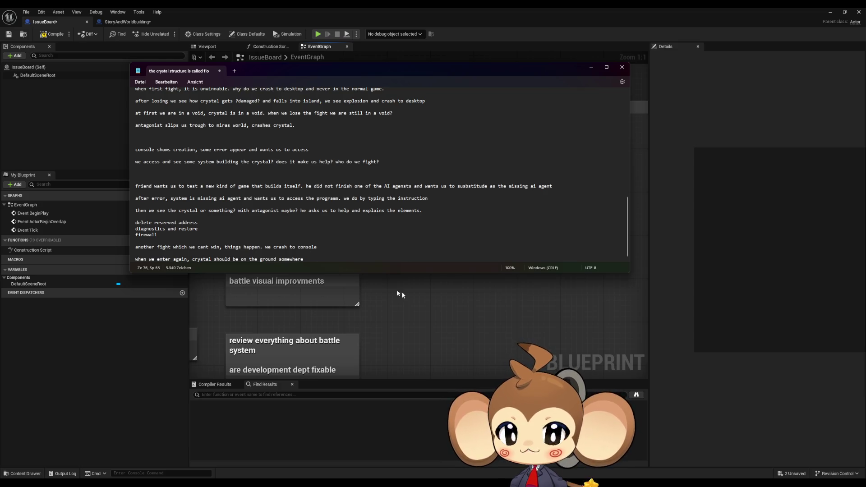
pyautogui.hotkey('alt', 'Tab')
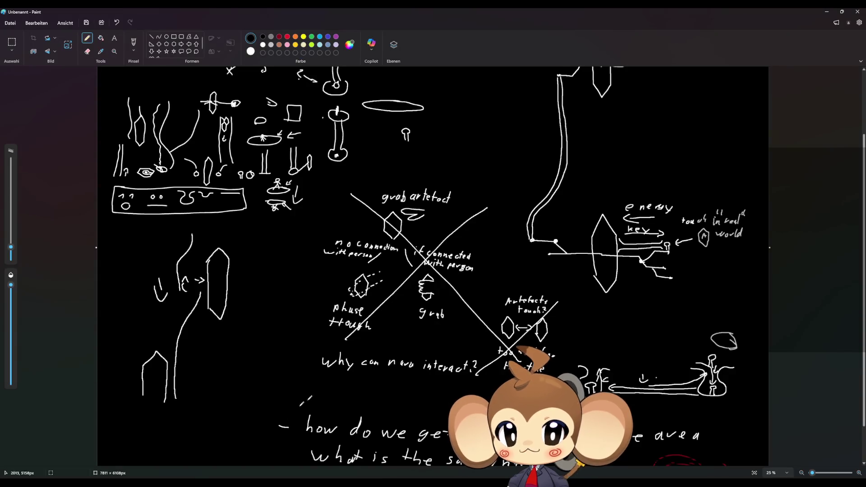
pyautogui.scroll(-2, 378, 375)
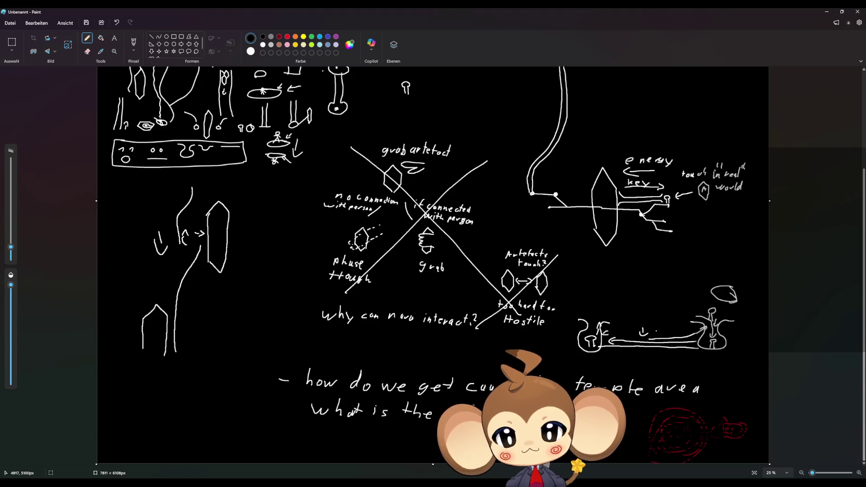
# Step: Add notes that building energy comes from floor level and source is information roots use to grow
pyautogui.hotkey('alt', 'Tab')
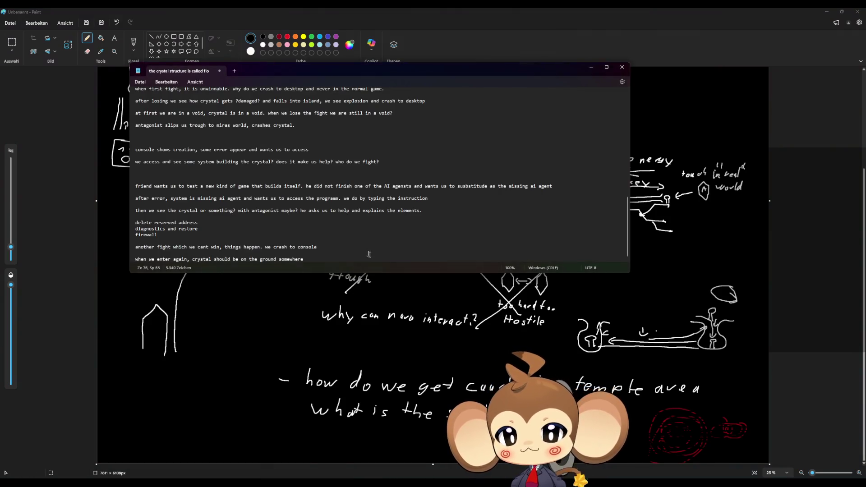
pyautogui.press('Return')
pyautogui.press('Return')
pyautogui.press('Return')
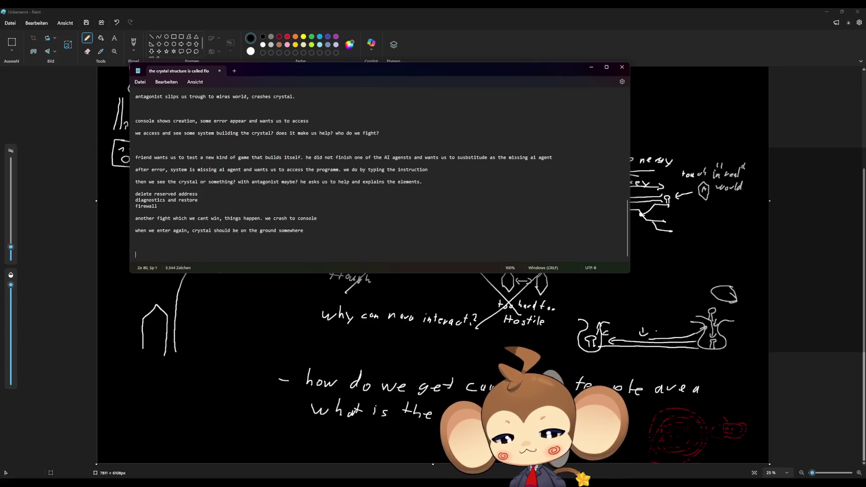
pyautogui.write('energy to')
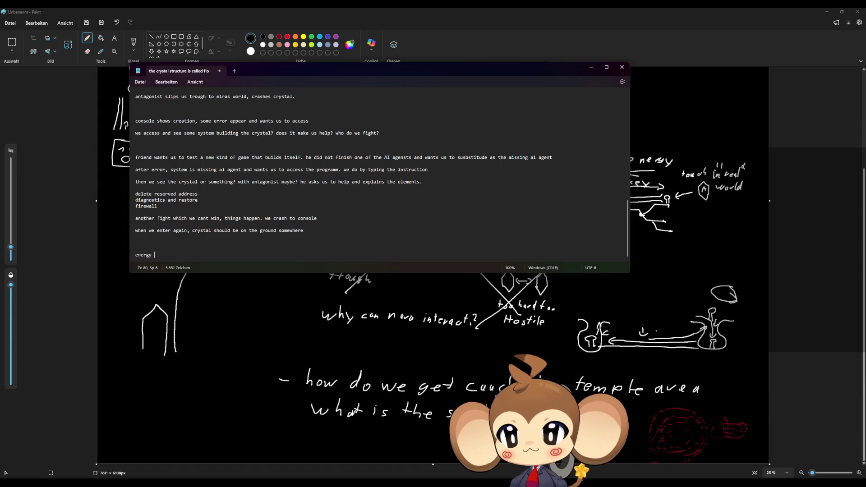
pyautogui.write('buil')
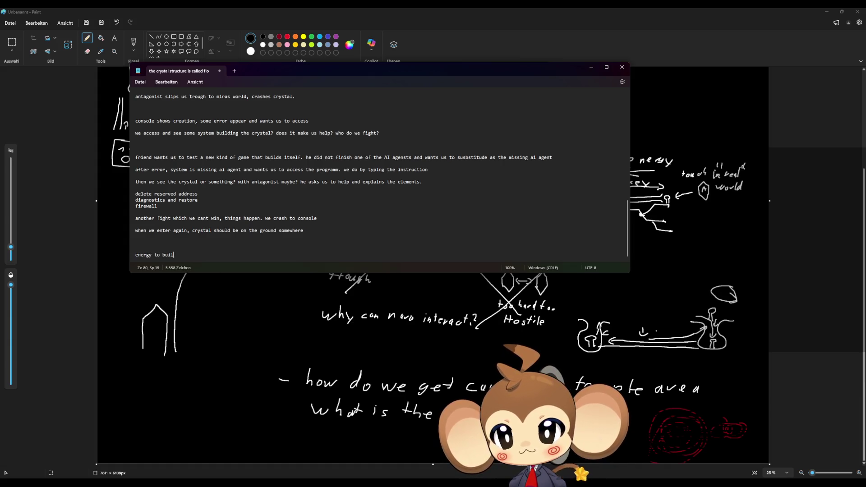
pyautogui.write('d comes')
pyautogui.write('rom floor 1')
pyautogui.write('evel')
pyautogui.press('Return')
pyautogui.press('Return')
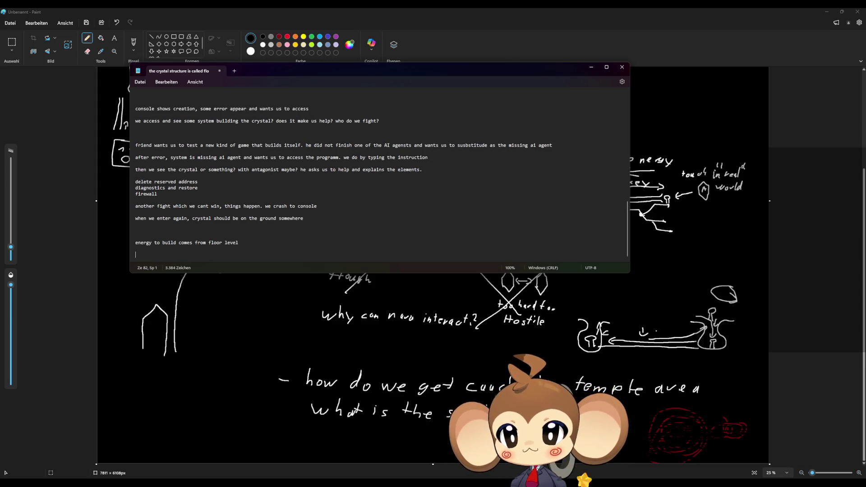
pyautogui.write('source is not e')
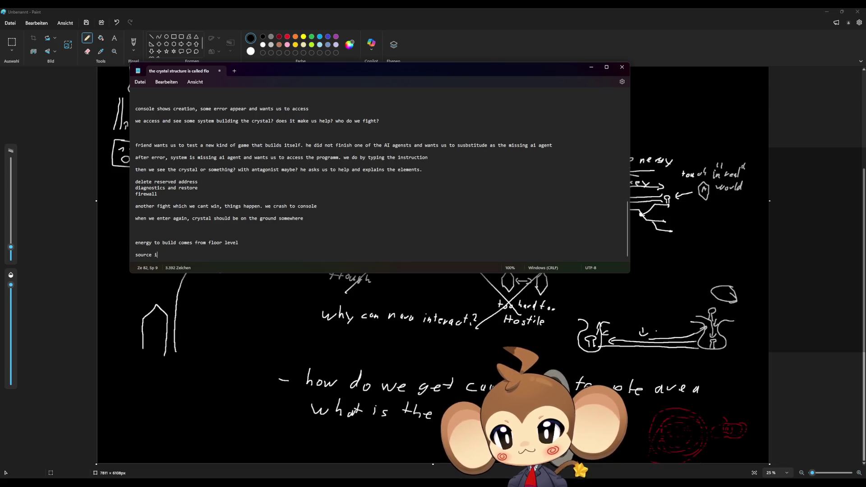
pyautogui.write('nergy, sorce is information that r')
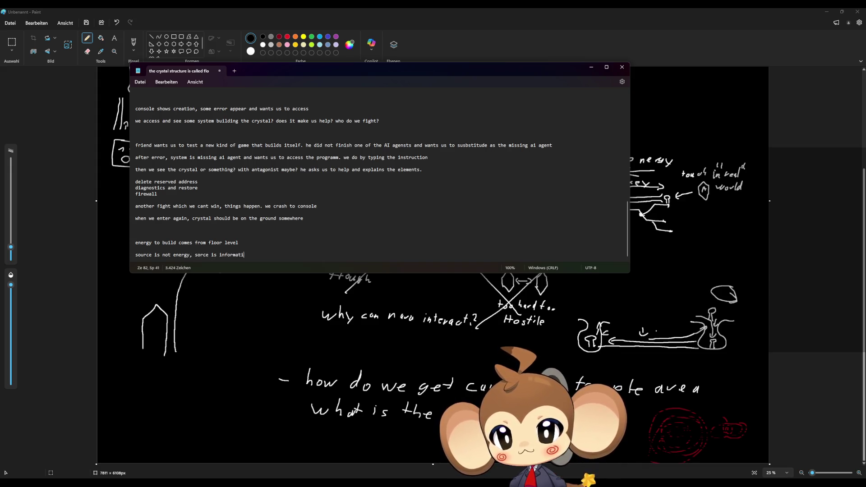
pyautogui.write('oot')
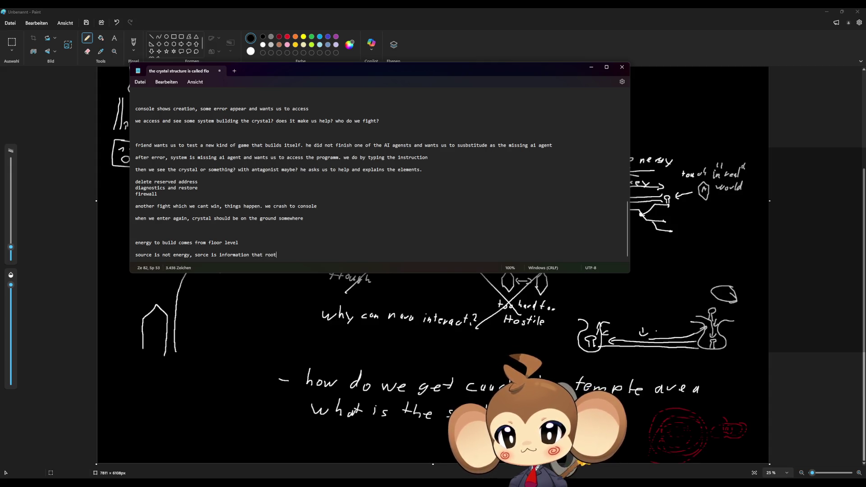
pyautogui.write(' uses to')
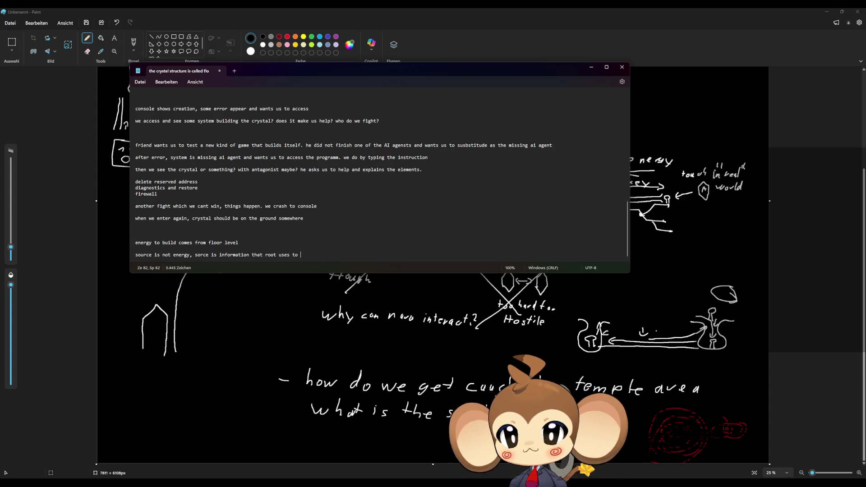
pyautogui.write(' gro')
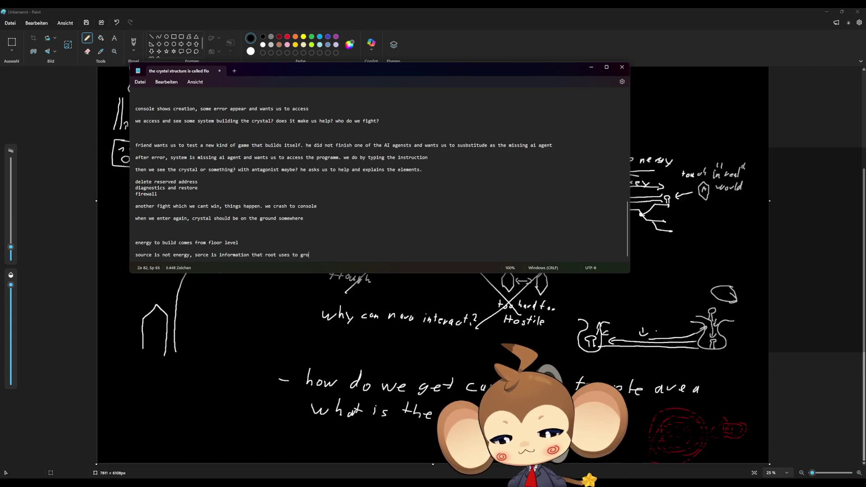
pyautogui.write('w further')
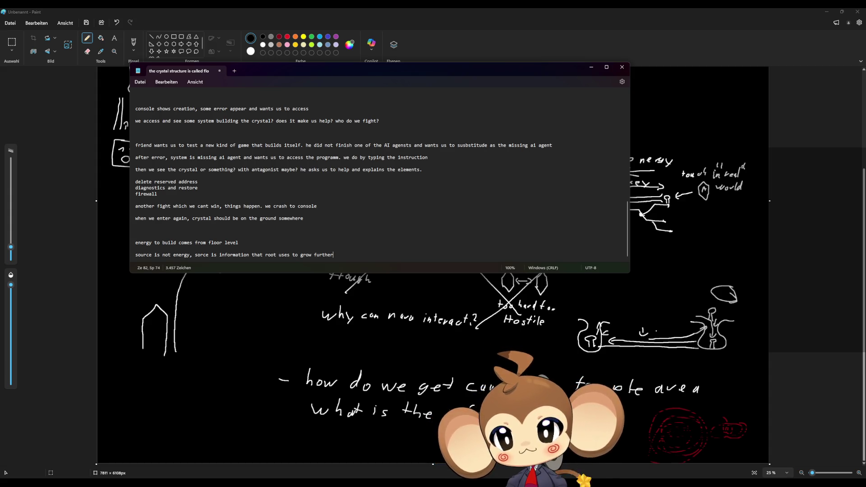
pyautogui.press('Return')
pyautogui.press('Return')
# Step: Add the line 'when falling, ground has enough energy, to get into a slip and get back to temple'
pyautogui.write('when fa')
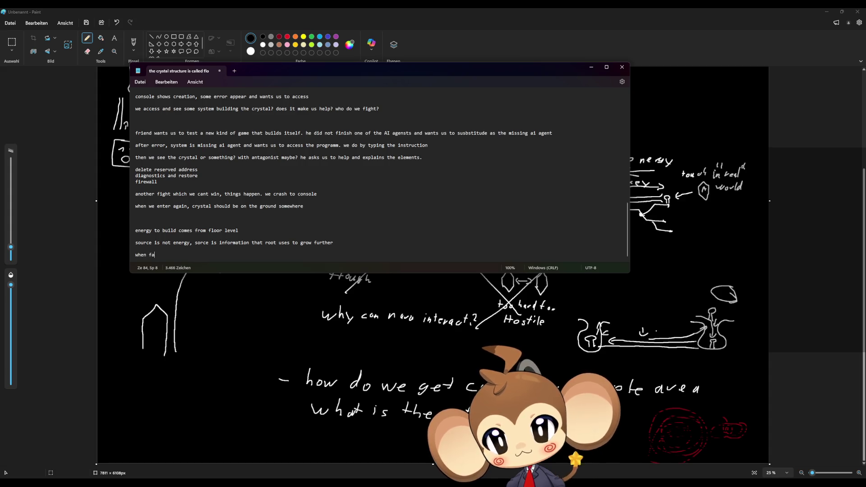
pyautogui.write('lling, ')
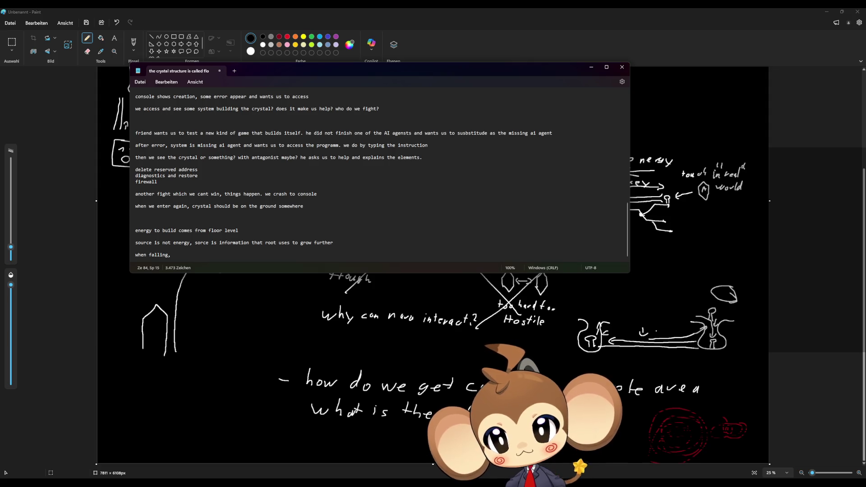
pyautogui.write('ground has e')
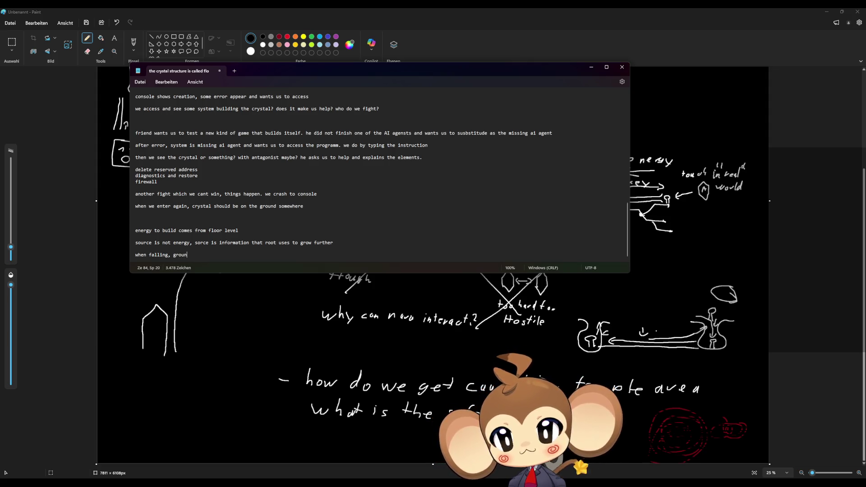
pyautogui.write('no')
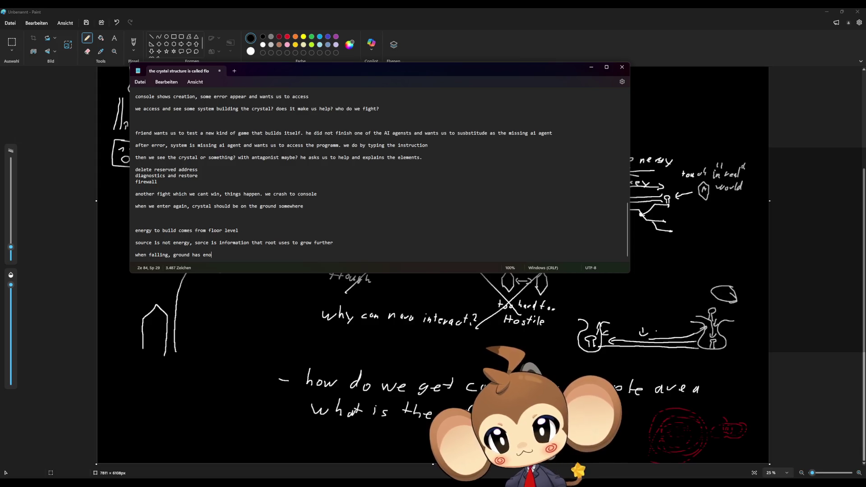
pyautogui.write('ughj')
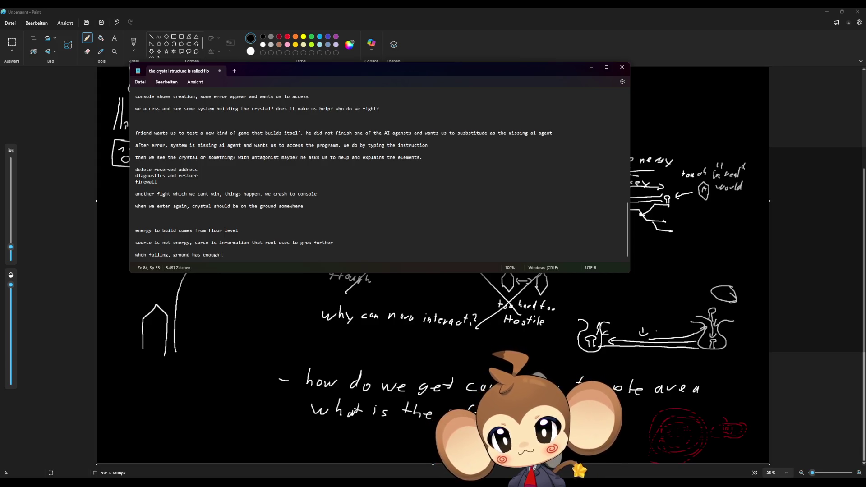
pyautogui.press('BackSpace')
pyautogui.write(' energy, ')
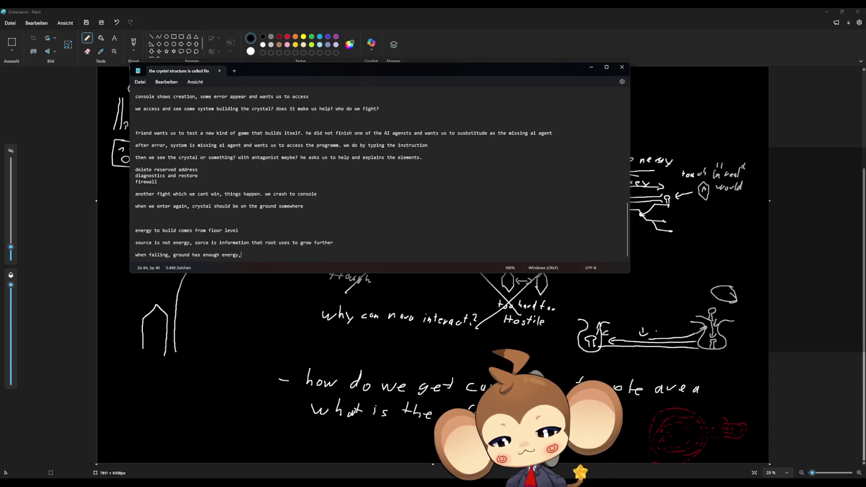
pyautogui.write('to g')
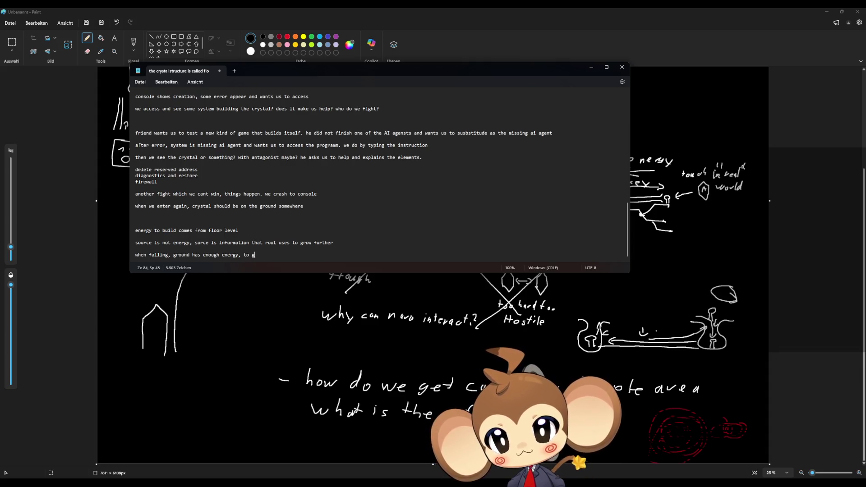
pyautogui.write('et us ba')
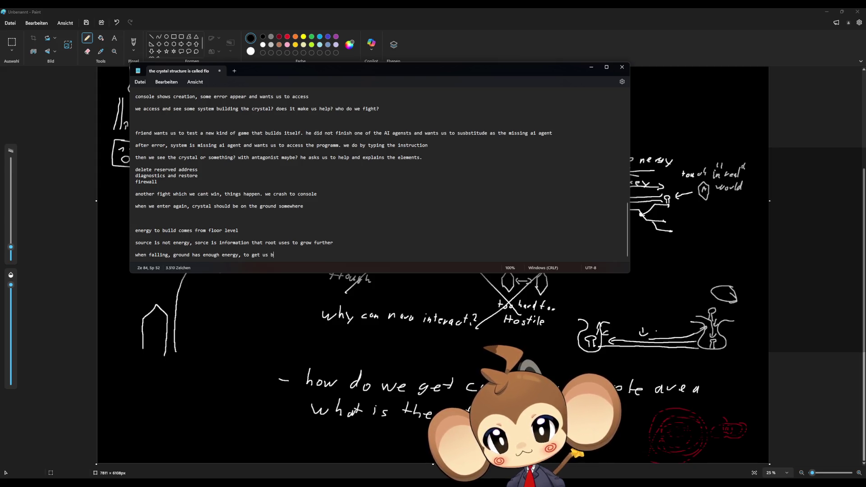
pyautogui.press('BackSpace')
pyautogui.press('BackSpace')
pyautogui.press('BackSpace')
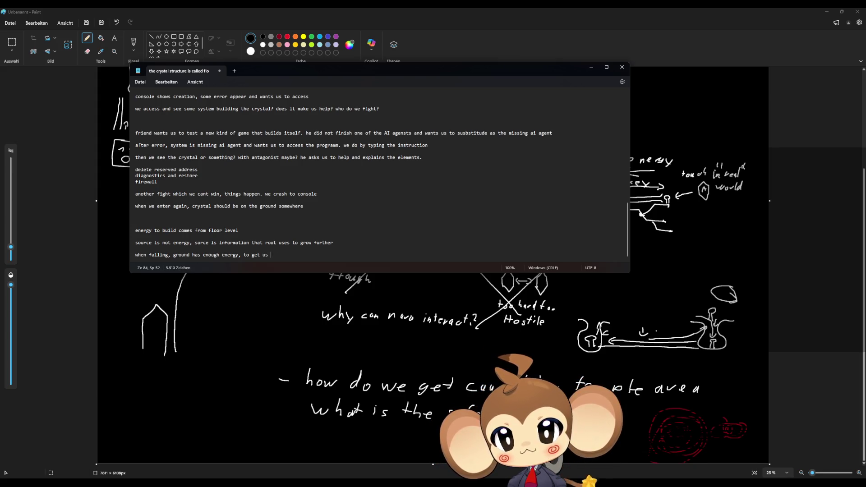
pyautogui.write('into')
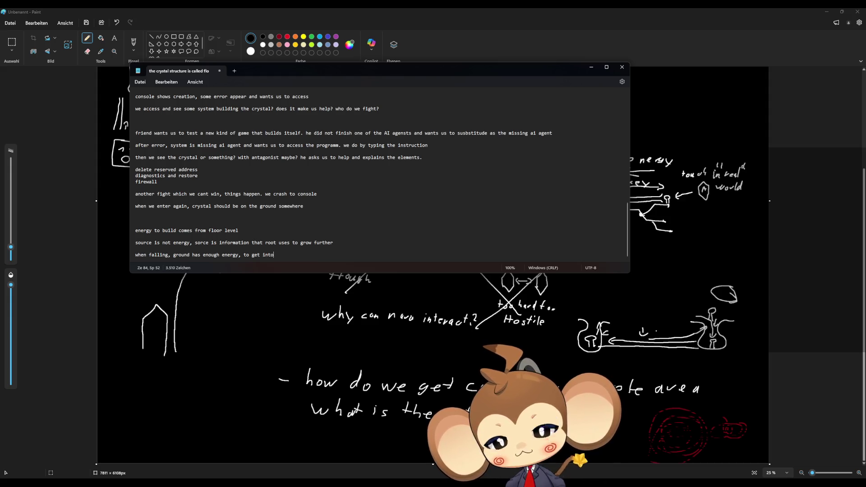
pyautogui.write(' a')
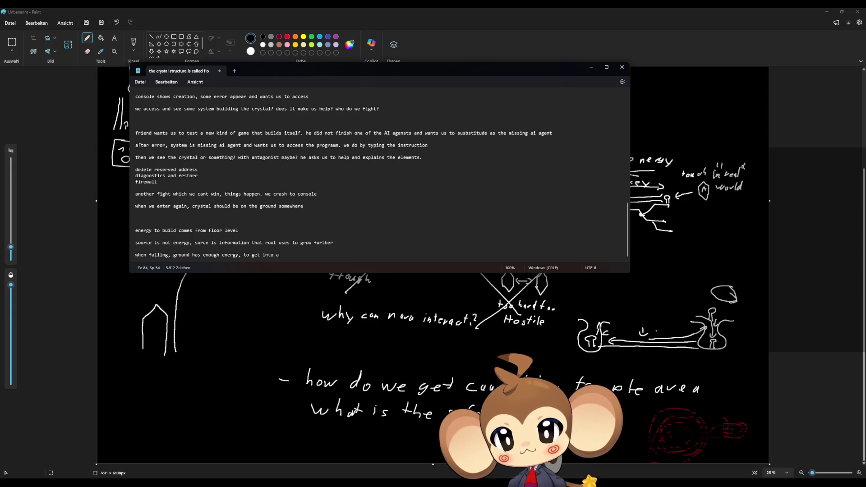
pyautogui.write(' slip and ')
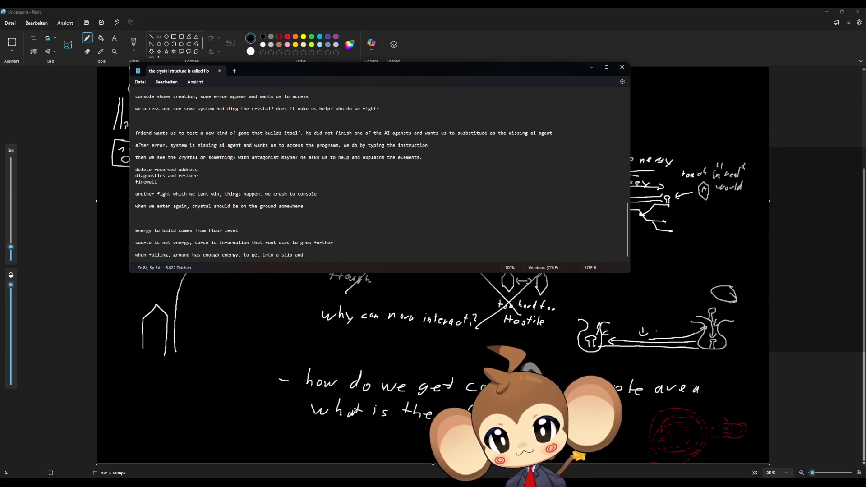
pyautogui.write('get back ')
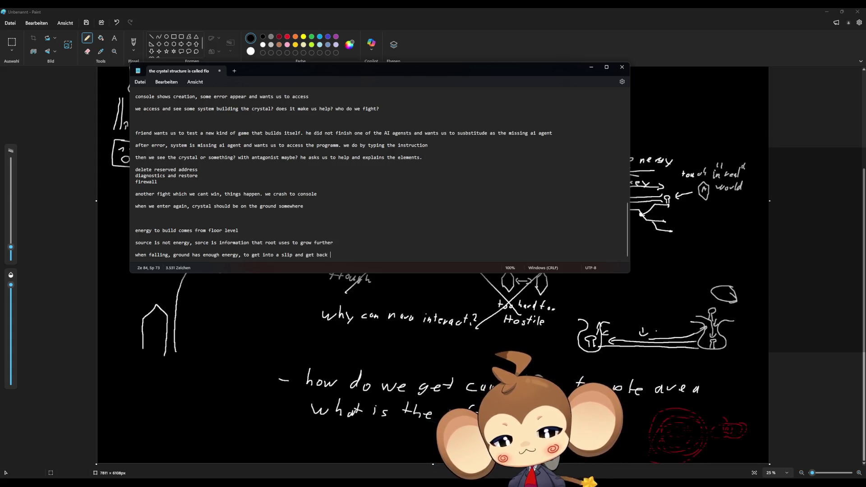
pyautogui.write('tromple')
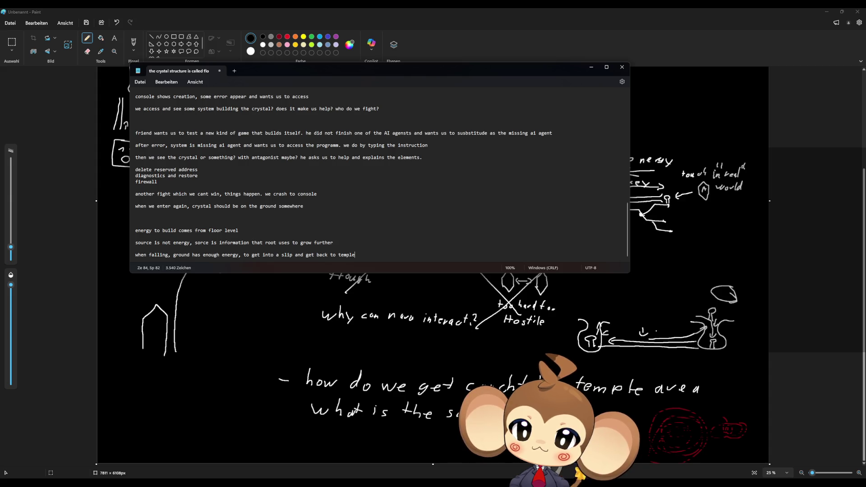
pyautogui.press('Return')
pyautogui.press('Return')
# Step: Note that falling loses all interaction and the slip-source connection, then ask 'what triggers the slip at ground level?'
pyautogui.write('hile fall')
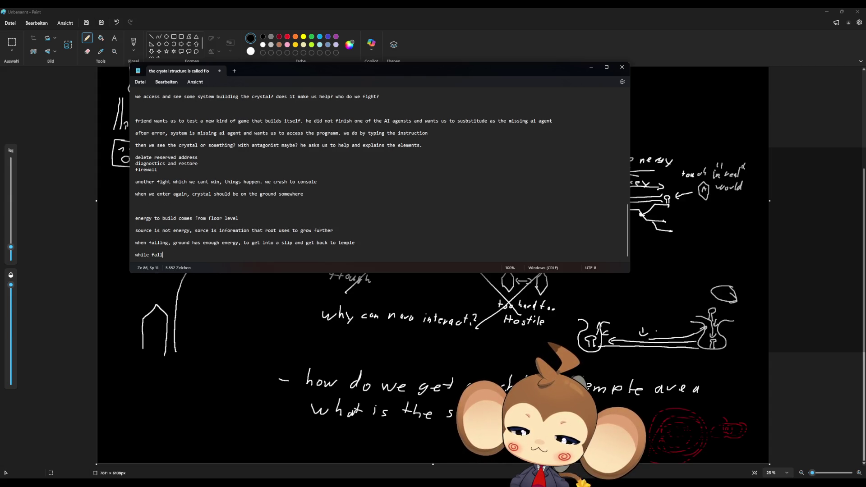
pyautogui.write('ing ose ')
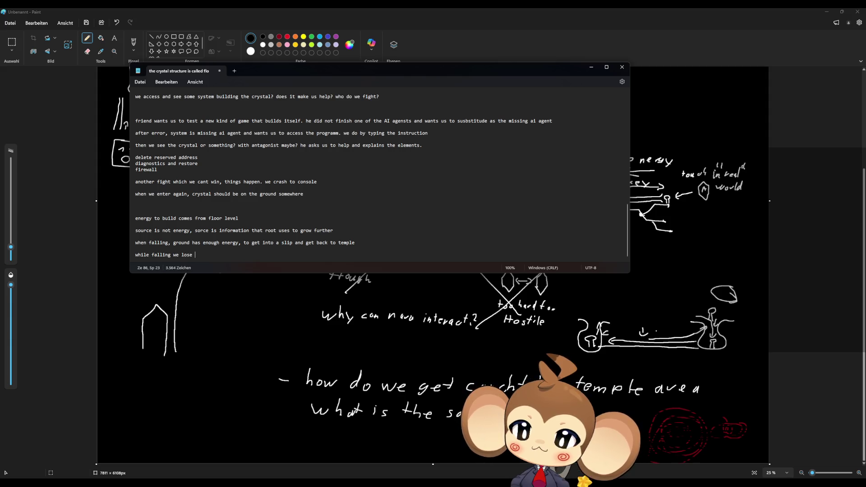
pyautogui.write('any interacon')
pyautogui.write(' con')
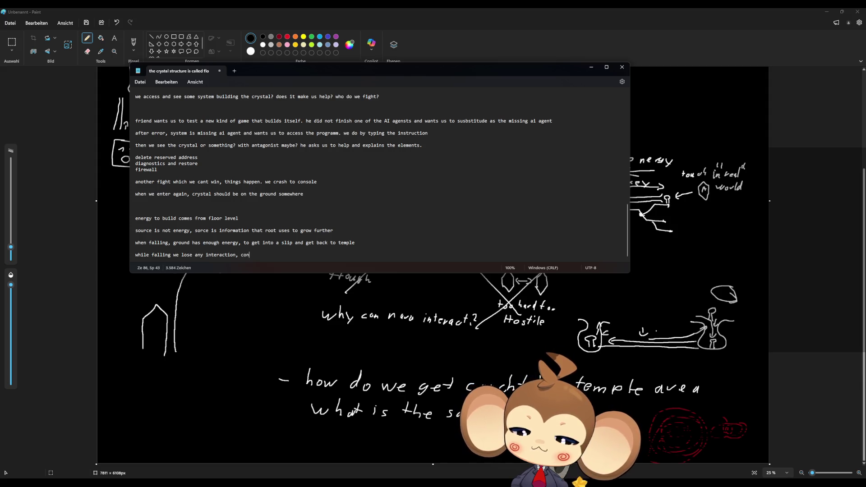
pyautogui.write('nection to ')
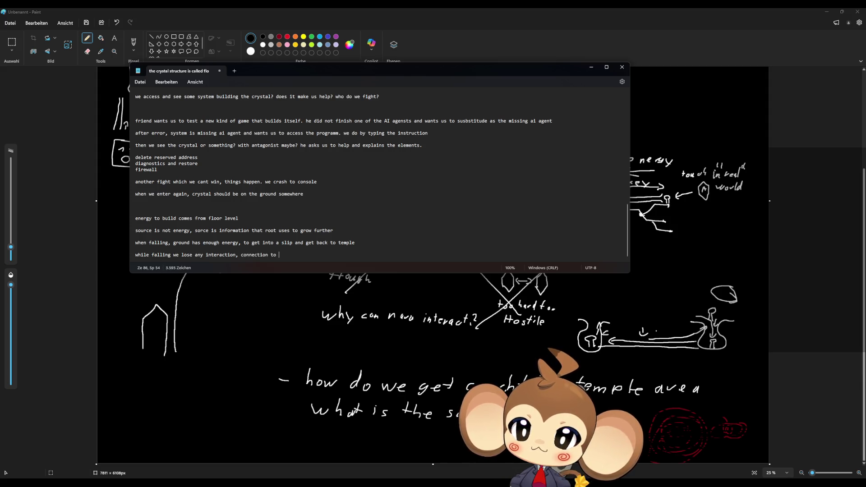
pyautogui.write('slip')
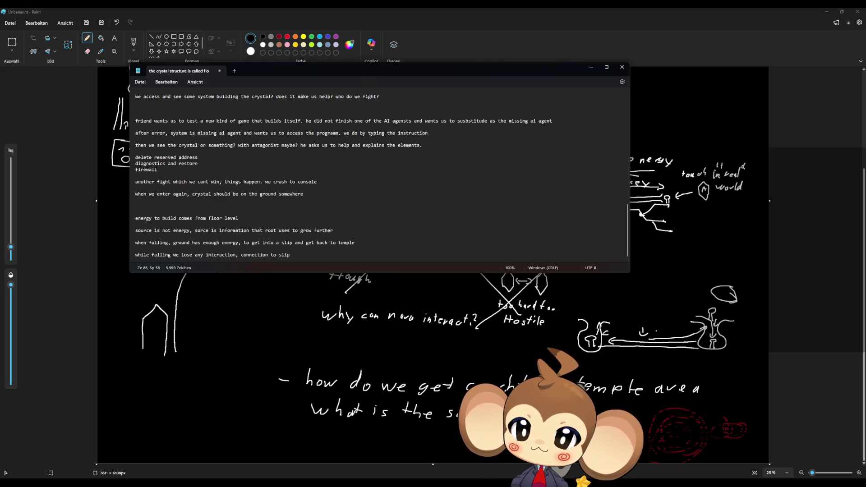
pyautogui.write(' source is also lio')
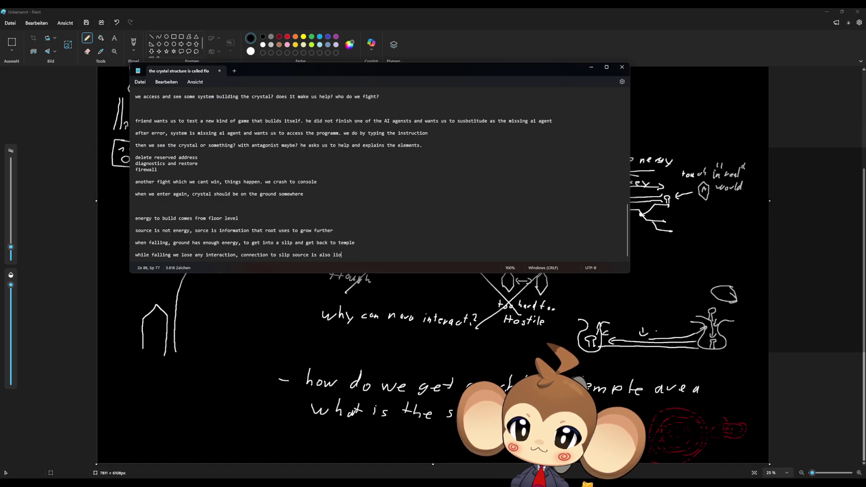
pyautogui.press('BackSpace')
pyautogui.press('BackSpace')
pyautogui.write('ost')
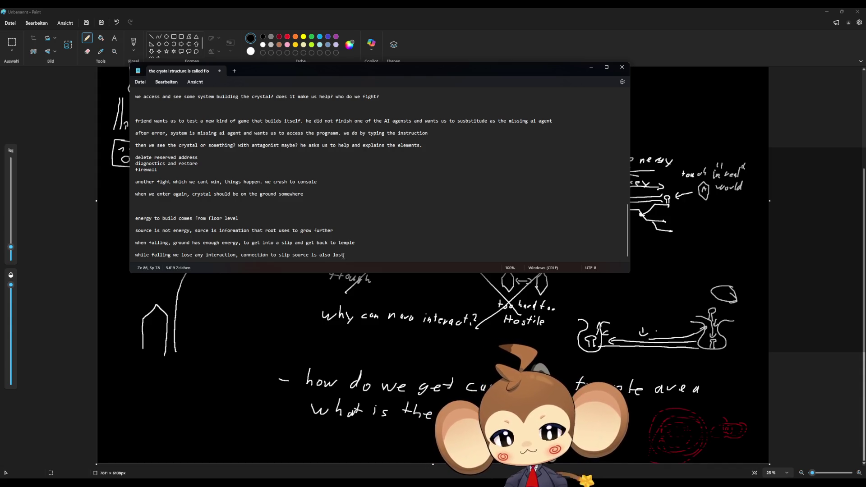
pyautogui.press('Return')
pyautogui.press('Return')
pyautogui.write('wha')
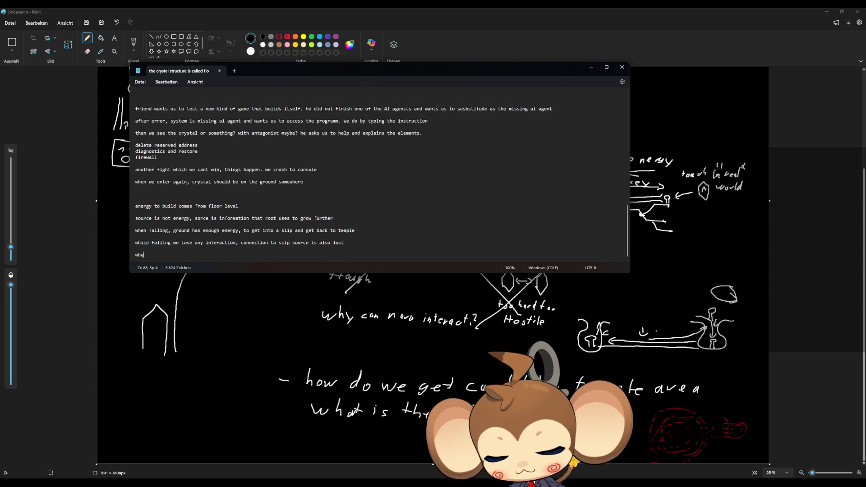
pyautogui.write('t triggers th')
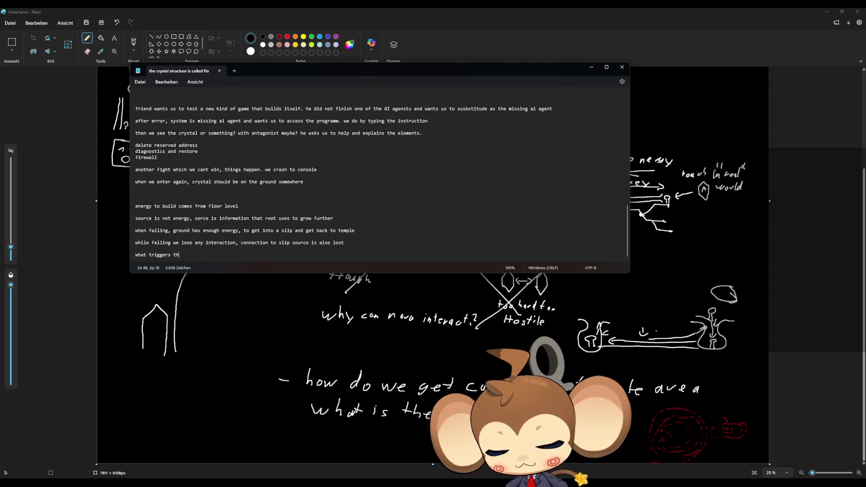
pyautogui.write('e slip at gro')
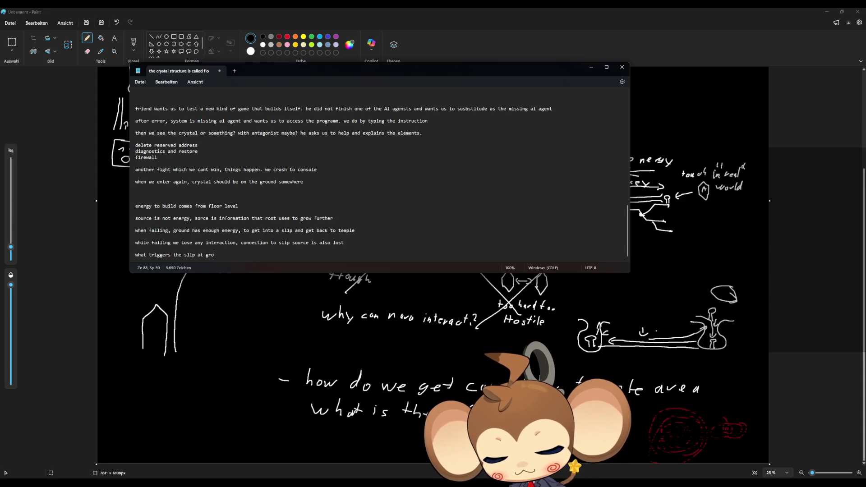
pyautogui.write('und level?')
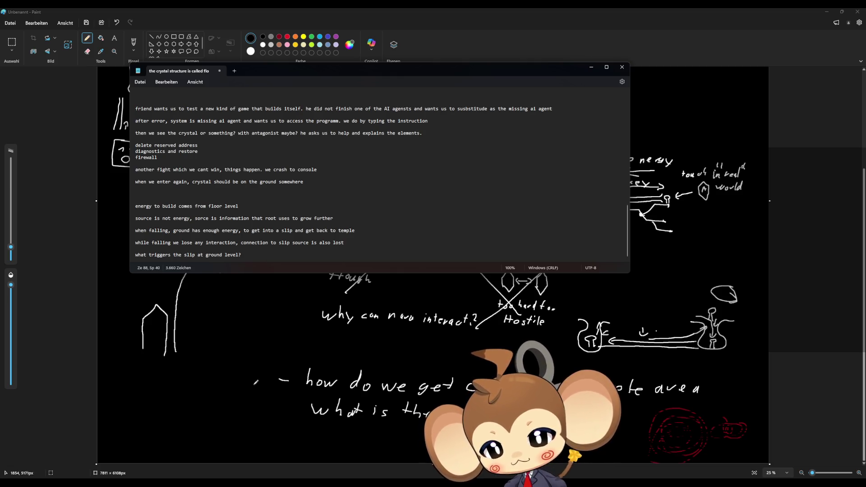
pyautogui.click(256, 382)
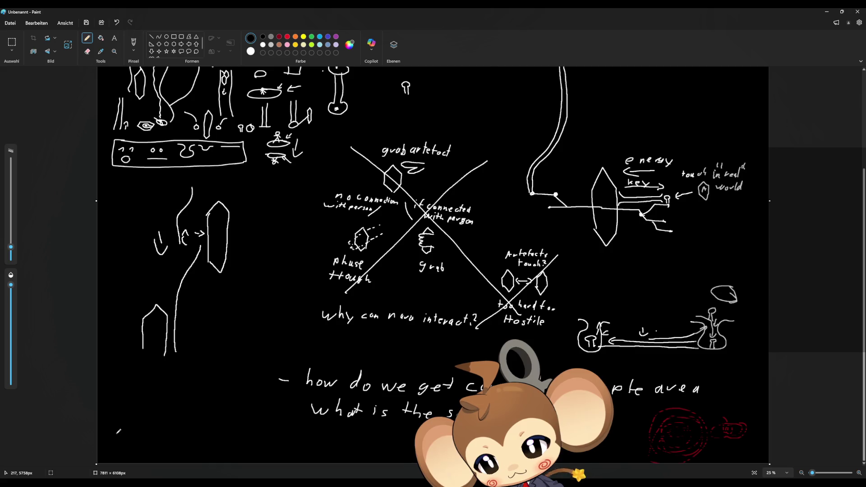
# Step: Handwrite '- need explenation for cliff jump' in white at the bottom left of the canvas
pyautogui.moveTo(110, 433)
pyautogui.mouseDown()
pyautogui.moveTo(163, 429)
pyautogui.moveTo(173, 417)
pyautogui.moveTo(197, 434)
pyautogui.moveTo(204, 424)
pyautogui.moveTo(247, 433)
pyautogui.moveTo(254, 421)
pyautogui.moveTo(256, 432)
pyautogui.moveTo(259, 424)
pyautogui.moveTo(266, 432)
pyautogui.moveTo(297, 427)
pyautogui.moveTo(293, 435)
pyautogui.moveTo(329, 445)
pyautogui.moveTo(338, 432)
pyautogui.moveTo(344, 446)
pyautogui.moveTo(367, 442)
pyautogui.moveTo(370, 452)
pyautogui.moveTo(428, 449)
pyautogui.mouseUp()
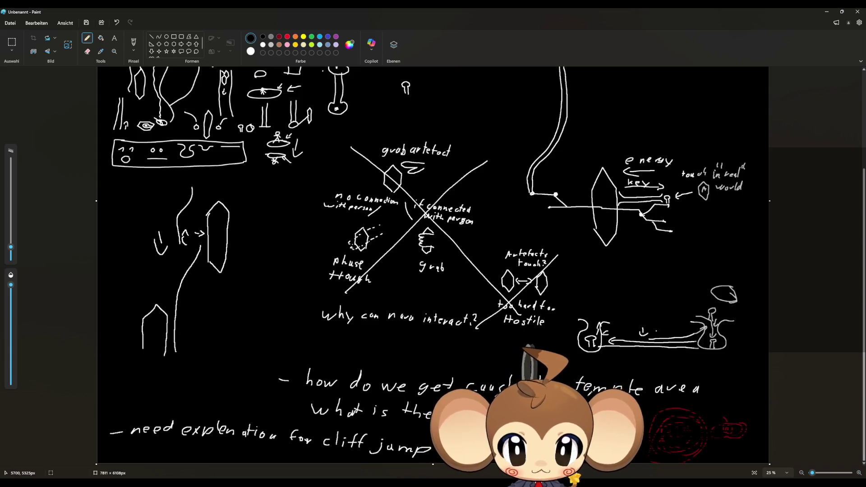
# Step: Sketch a cylinder stump by 'how do we get', then a hexagon marked A labelled 'Connects'
pyautogui.moveTo(239, 314)
pyautogui.mouseDown()
pyautogui.moveTo(274, 321)
pyautogui.moveTo(284, 312)
pyautogui.moveTo(275, 302)
pyautogui.moveTo(240, 311)
pyautogui.moveTo(235, 372)
pyautogui.moveTo(270, 383)
pyautogui.moveTo(279, 375)
pyautogui.moveTo(282, 315)
pyautogui.moveTo(250, 307)
pyautogui.moveTo(255, 319)
pyautogui.moveTo(273, 314)
pyautogui.moveTo(254, 306)
pyautogui.mouseUp()
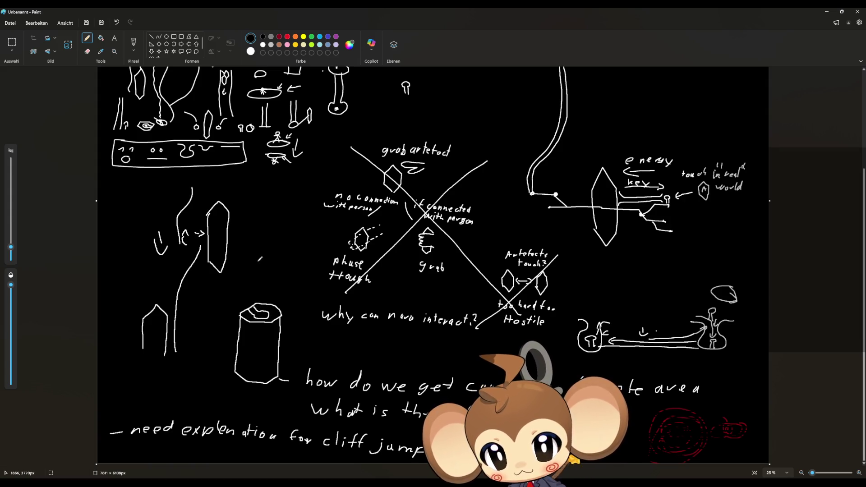
pyautogui.moveTo(257, 270)
pyautogui.mouseDown()
pyautogui.moveTo(256, 256)
pyautogui.moveTo(270, 253)
pyautogui.moveTo(275, 271)
pyautogui.moveTo(262, 275)
pyautogui.moveTo(256, 267)
pyautogui.moveTo(266, 260)
pyautogui.moveTo(270, 269)
pyautogui.mouseUp()
pyautogui.moveTo(263, 266)
pyautogui.mouseDown()
pyautogui.moveTo(277, 279)
pyautogui.moveTo(274, 292)
pyautogui.mouseUp()
pyautogui.moveTo(288, 253)
pyautogui.mouseDown()
pyautogui.moveTo(284, 261)
pyautogui.moveTo(302, 256)
pyautogui.moveTo(325, 261)
pyautogui.moveTo(321, 268)
pyautogui.mouseUp()
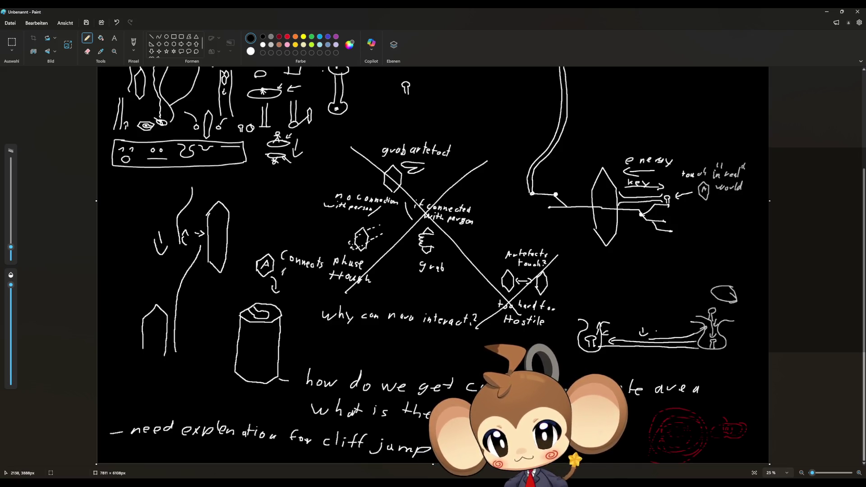